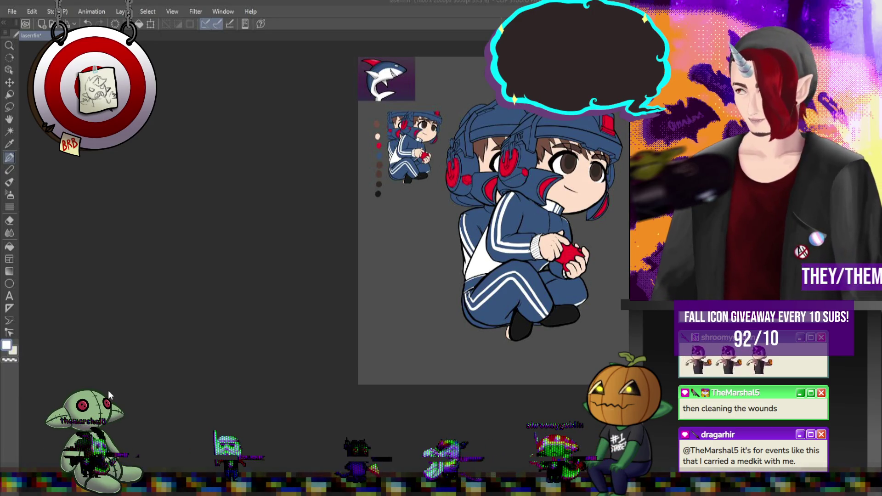
# Paint white strokes along the waistband's top edge and its lower edge
pyautogui.scroll(3, 598, 225)
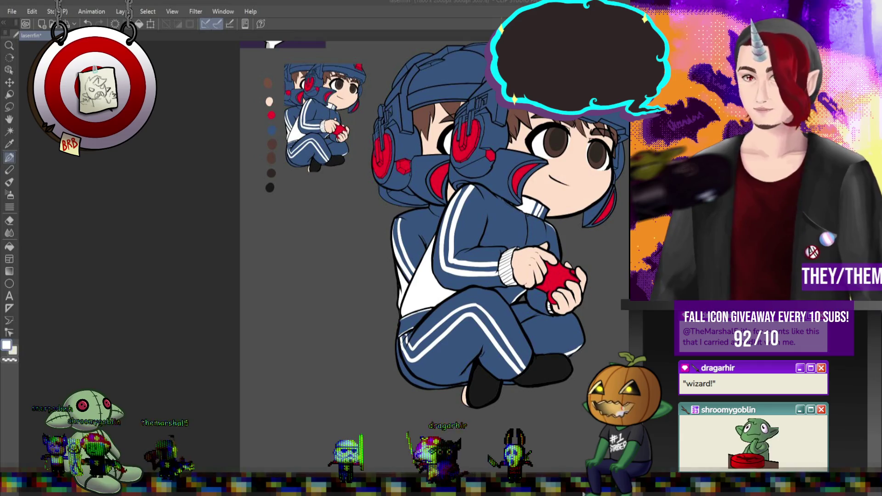
pyautogui.scroll(-3, 597, 326)
pyautogui.scroll(4, 597, 326)
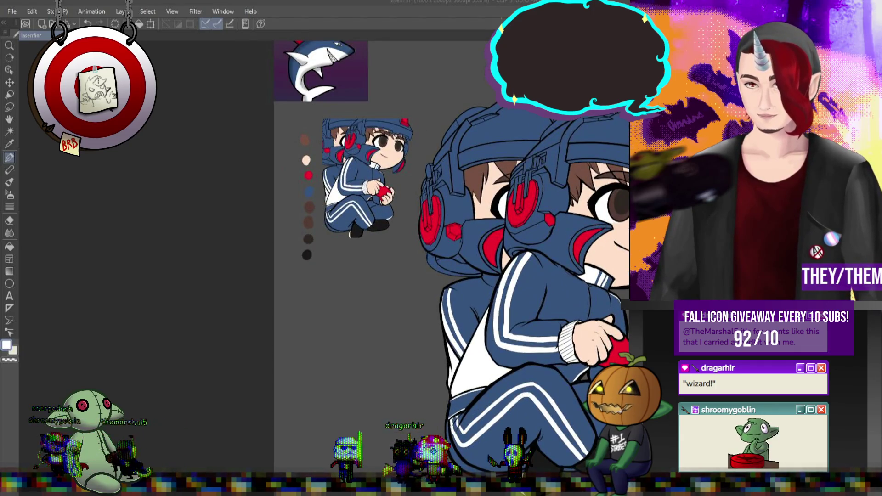
pyautogui.scroll(2, 420, 257)
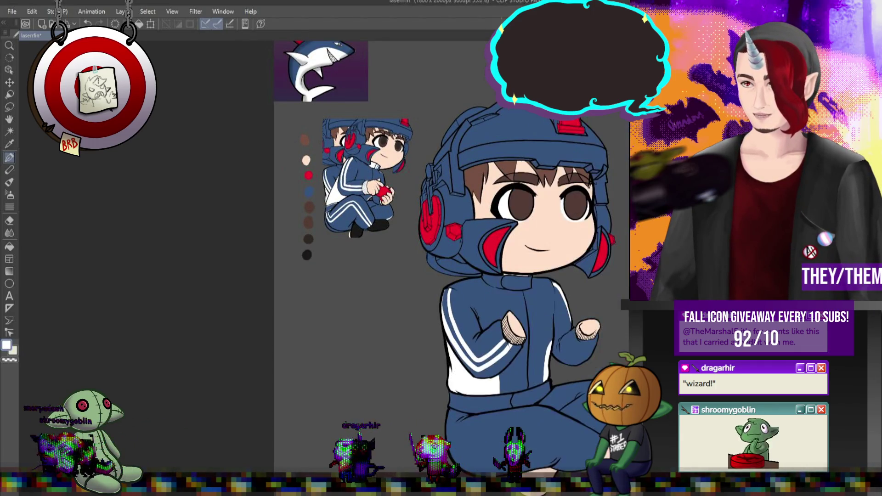
pyautogui.scroll(-2, 420, 258)
pyautogui.scroll(2, 420, 257)
pyautogui.scroll(1, 420, 257)
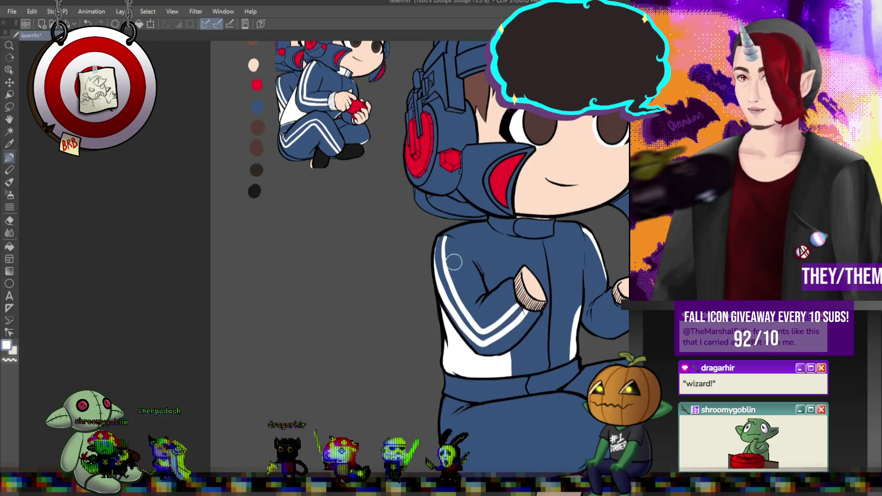
pyautogui.scroll(-2, 455, 383)
pyautogui.scroll(2, 454, 384)
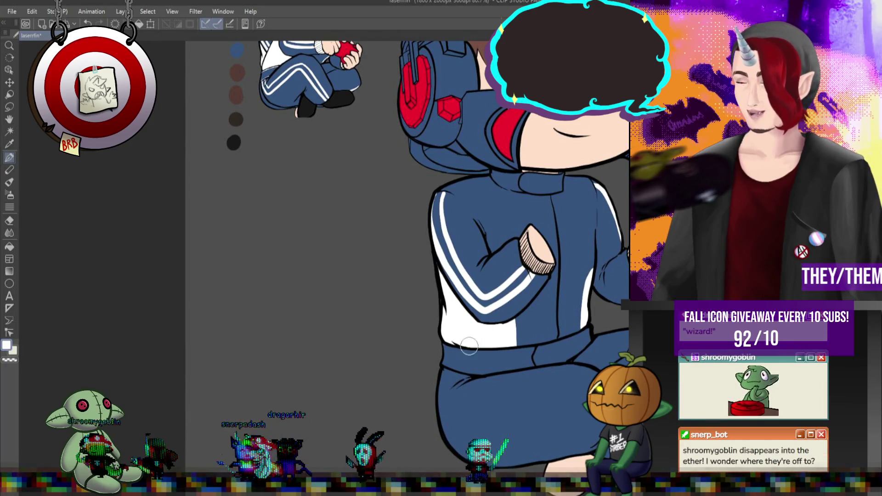
pyautogui.moveTo(439, 344)
pyautogui.mouseDown()
pyautogui.moveTo(488, 353)
pyautogui.moveTo(566, 340)
pyautogui.mouseUp()
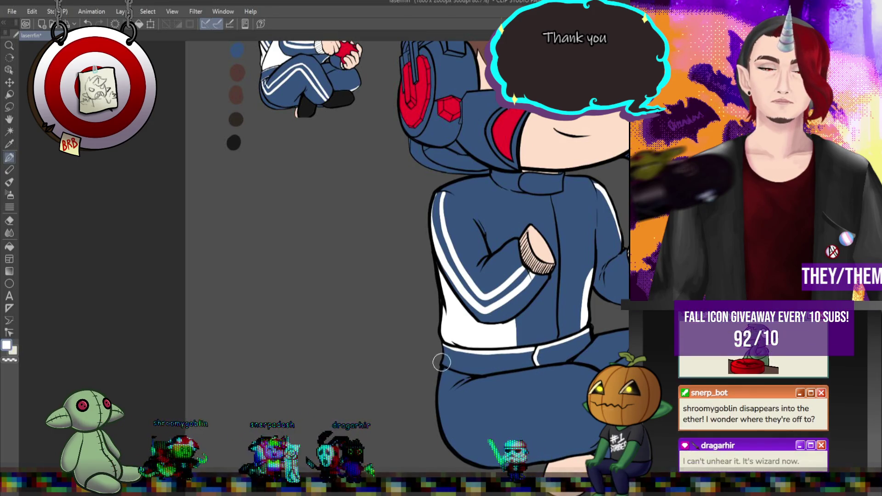
pyautogui.moveTo(440, 363); pyautogui.dragTo(466, 372)
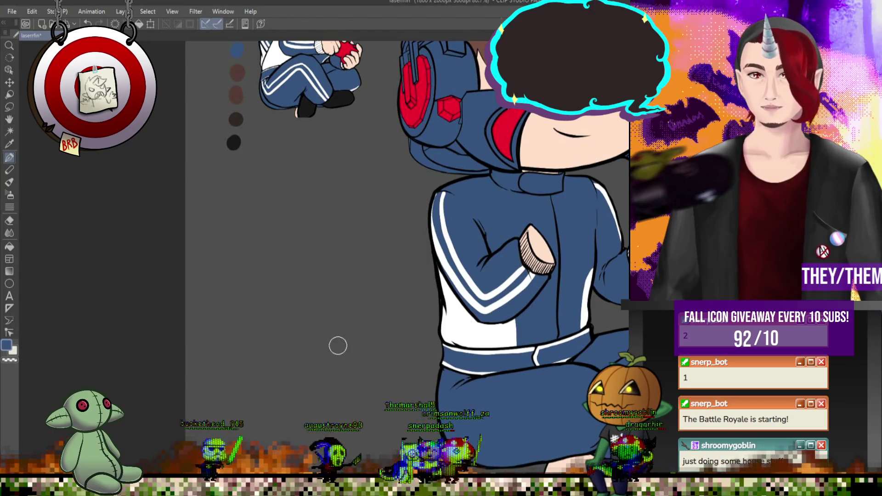
# Zoom in on the collar and paint two white stripes on it
pyautogui.scroll(-5, 338, 346)
pyautogui.scroll(3, 385, 298)
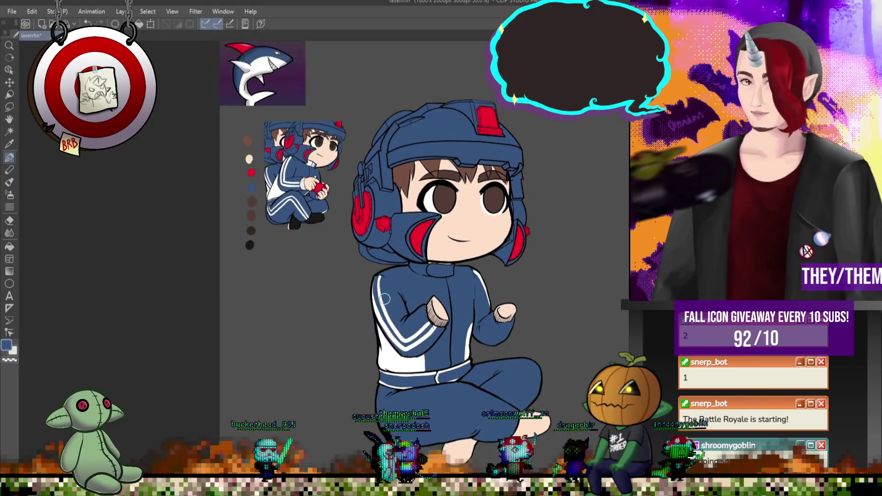
pyautogui.scroll(1, 455, 266)
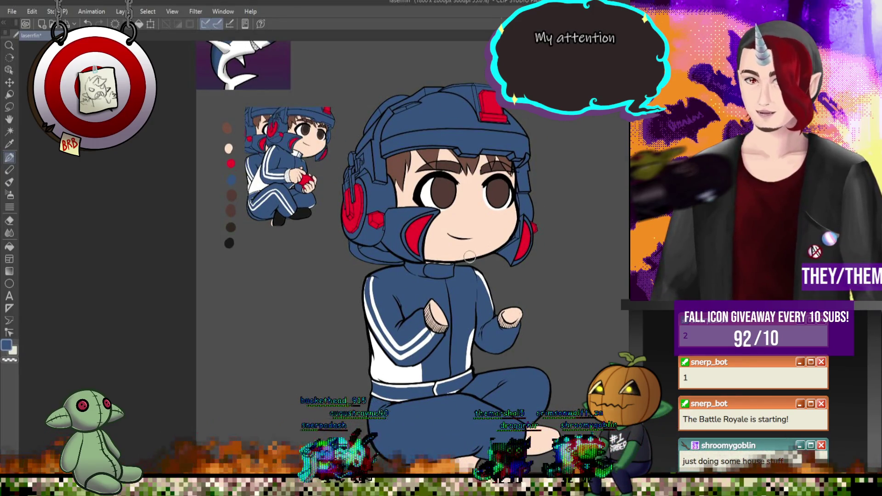
pyautogui.scroll(2, 469, 256)
pyautogui.scroll(1, 457, 241)
pyautogui.scroll(1, 444, 227)
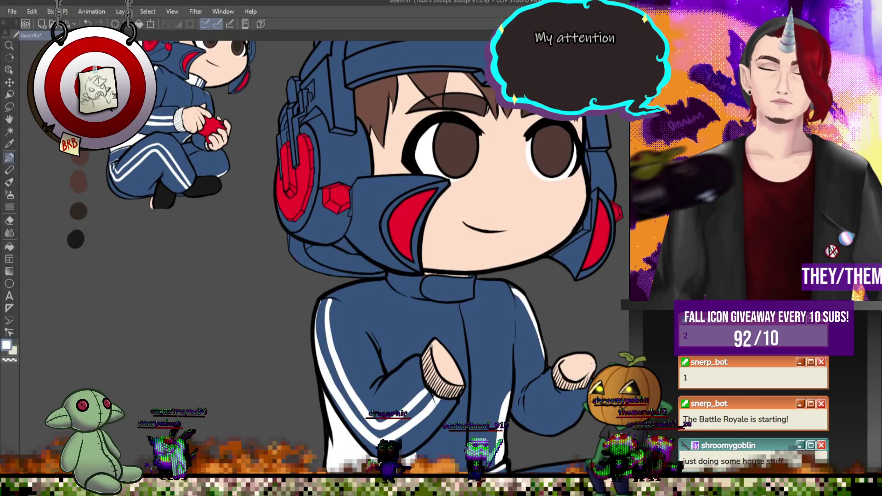
pyautogui.moveTo(451, 279); pyautogui.dragTo(452, 298)
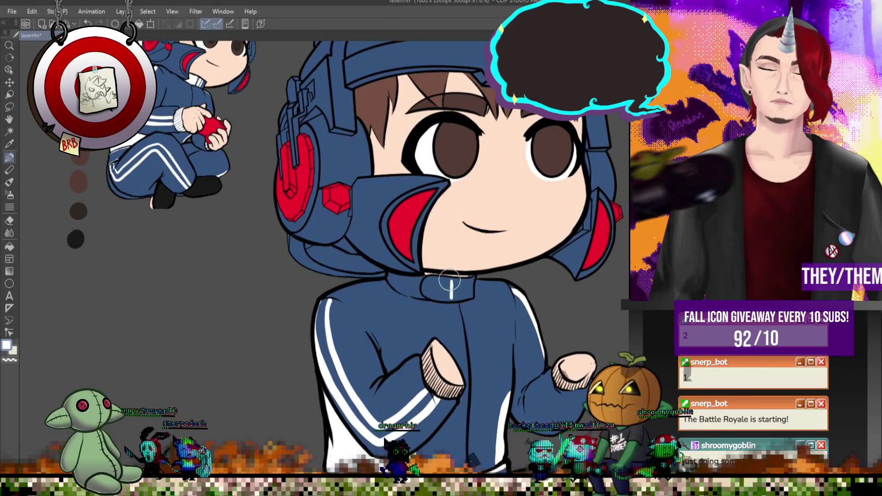
pyautogui.moveTo(456, 279)
pyautogui.mouseDown()
pyautogui.moveTo(456, 302)
pyautogui.moveTo(470, 290)
pyautogui.mouseUp()
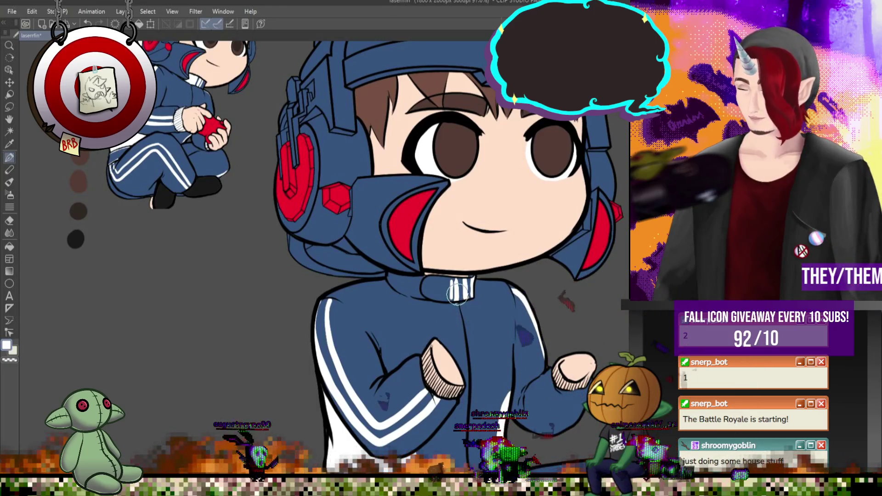
# Undo the faulty second stripe, redraw it, and fill the rest of the collar white
pyautogui.hotkey('ctrl', 'z')
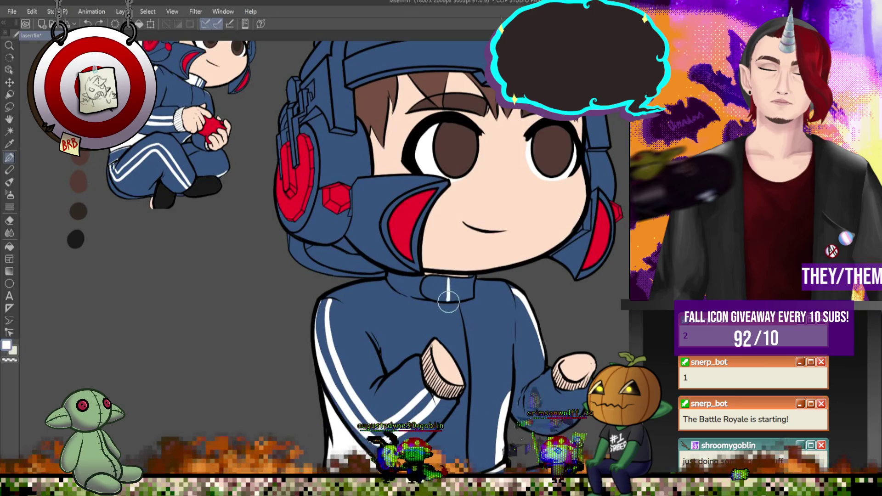
pyautogui.moveTo(464, 279); pyautogui.dragTo(458, 299)
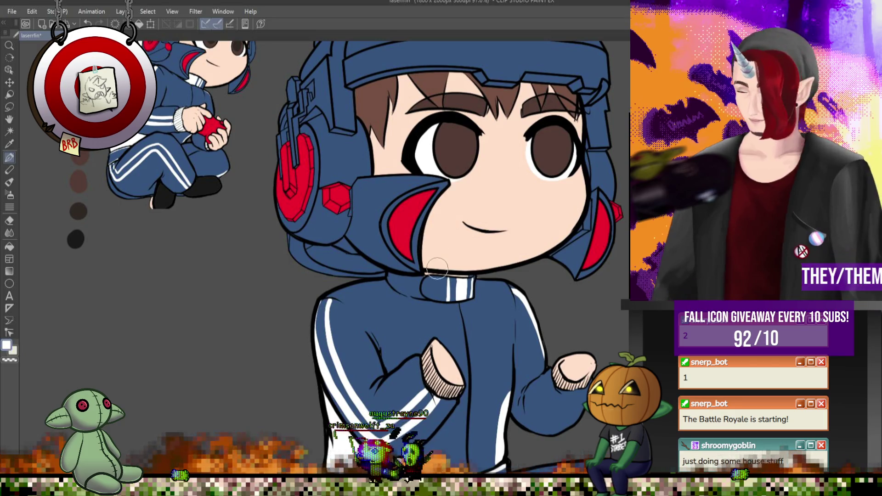
pyautogui.click(428, 287)
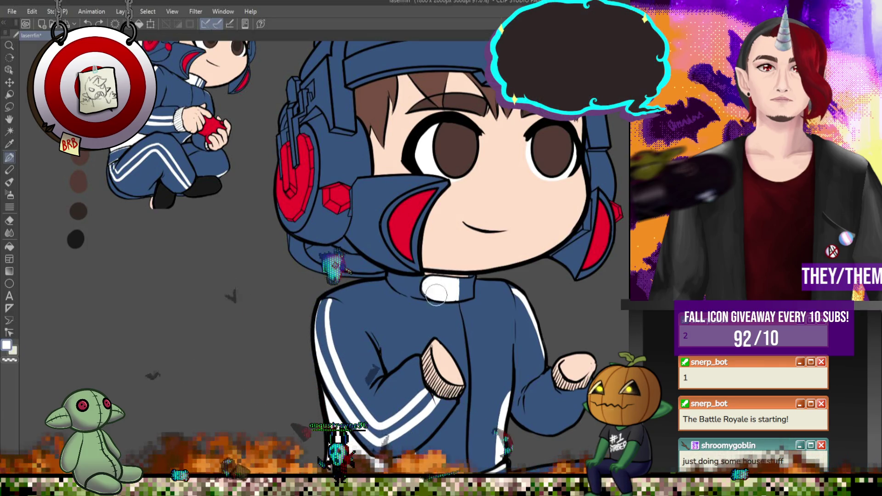
pyautogui.moveTo(429, 281); pyautogui.dragTo(447, 293)
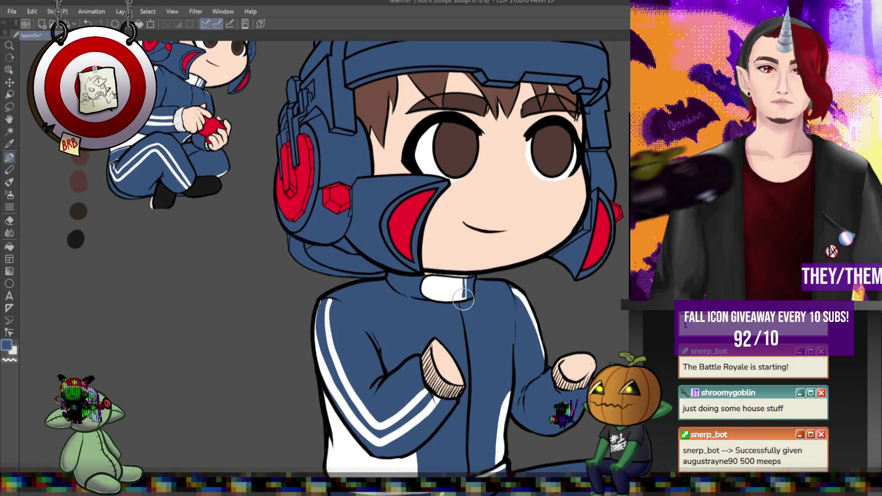
# Paint blue stripes across the white collar, then paint the hand tops white
pyautogui.moveTo(449, 279); pyautogui.dragTo(448, 299)
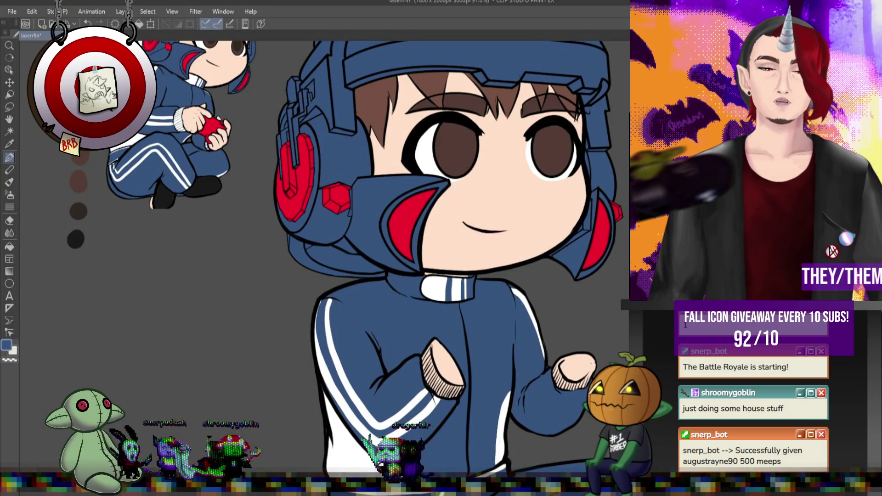
pyautogui.press('x')
pyautogui.moveTo(431, 351); pyautogui.dragTo(444, 383)
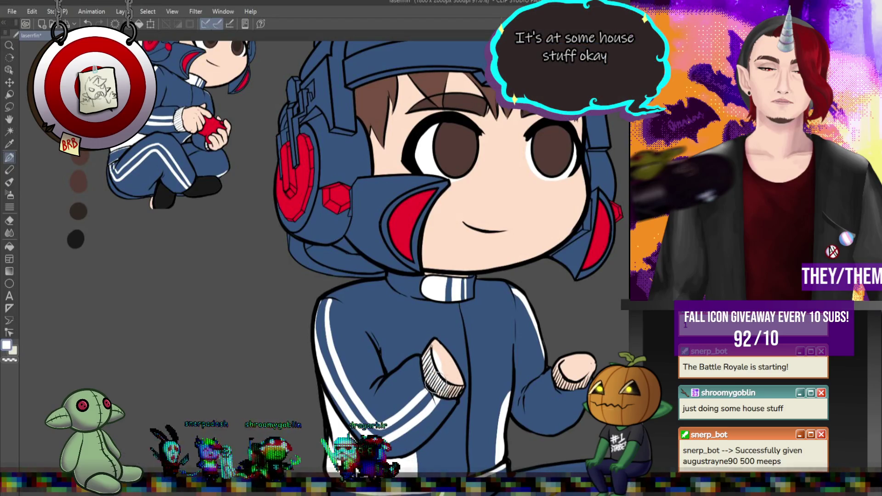
pyautogui.moveTo(453, 374); pyautogui.dragTo(462, 386)
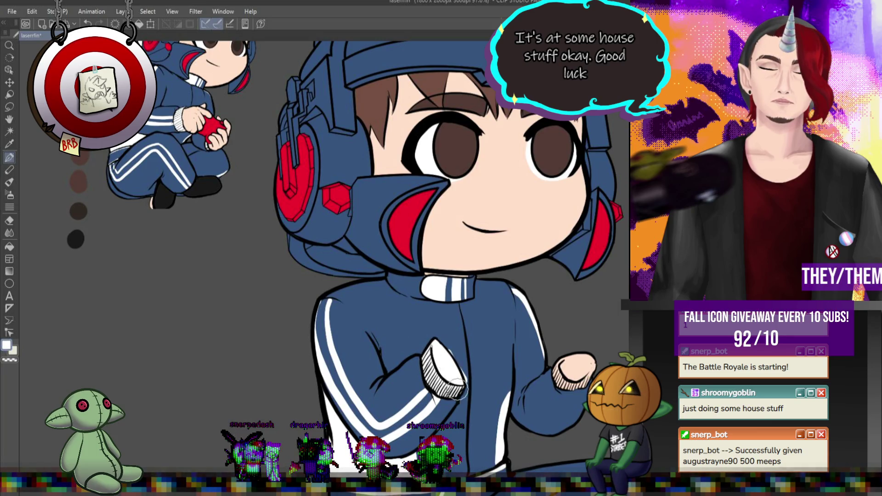
# Set the painting colour back to blue
pyautogui.keyDown('alt'); pyautogui.click(443, 343); pyautogui.keyUp('alt')
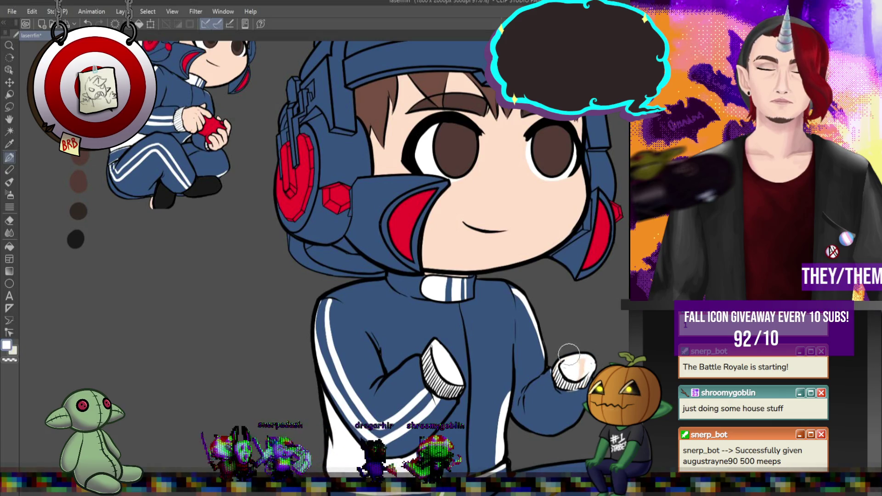
pyautogui.keyDown('alt'); pyautogui.click(580, 400); pyautogui.keyUp('alt')
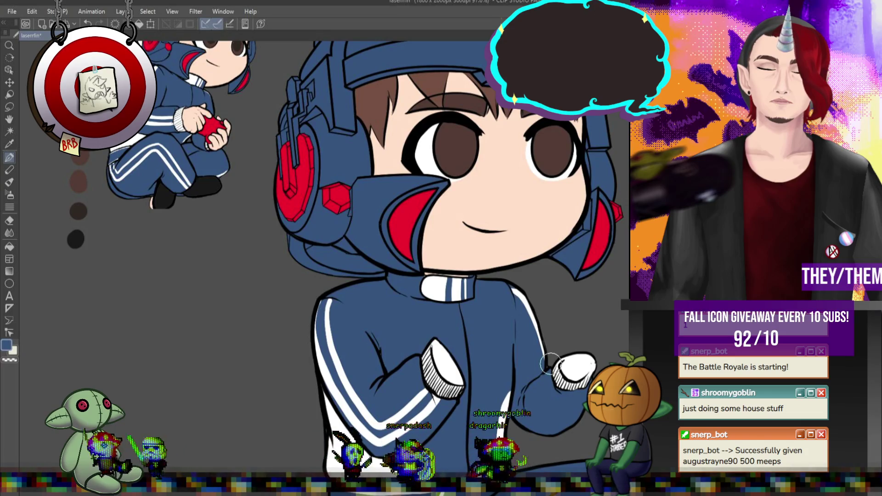
pyautogui.scroll(-4, 550, 363)
# Paint a white stripe down the trouser leg and along its lower part, then sample the trouser blue
pyautogui.scroll(5, 448, 262)
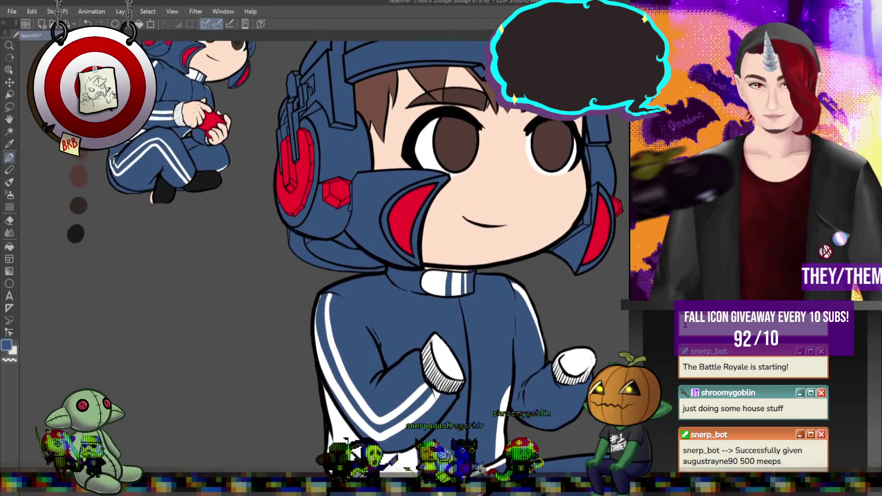
pyautogui.scroll(-10, 448, 262)
pyautogui.scroll(8, 449, 262)
pyautogui.scroll(-4, 513, 241)
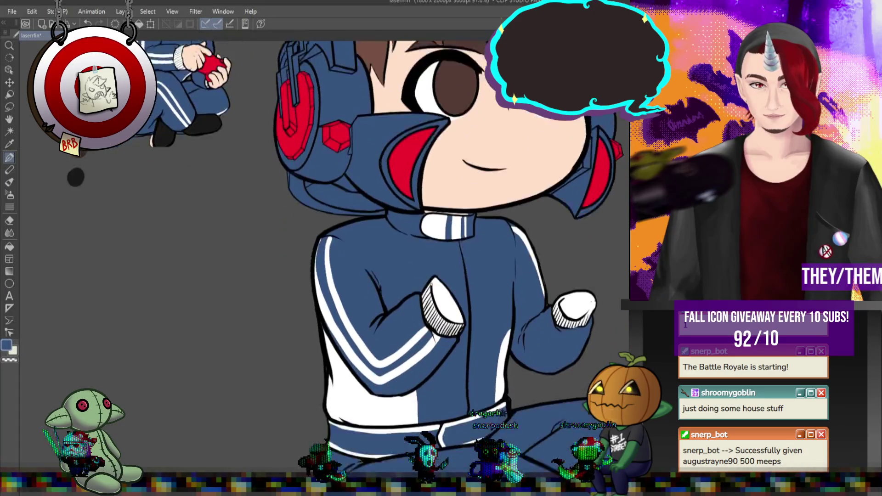
pyautogui.scroll(-10, 513, 240)
pyautogui.press('x')
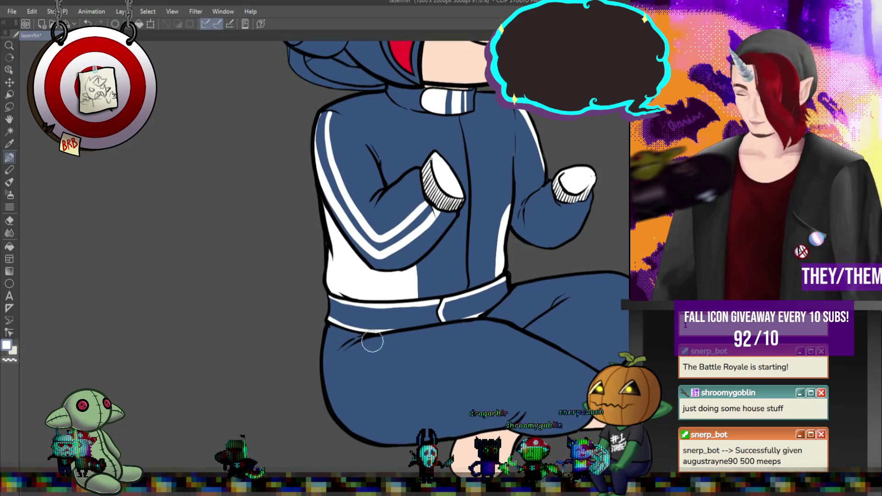
pyautogui.moveTo(343, 328)
pyautogui.mouseDown()
pyautogui.moveTo(479, 387)
pyautogui.moveTo(508, 388)
pyautogui.mouseUp()
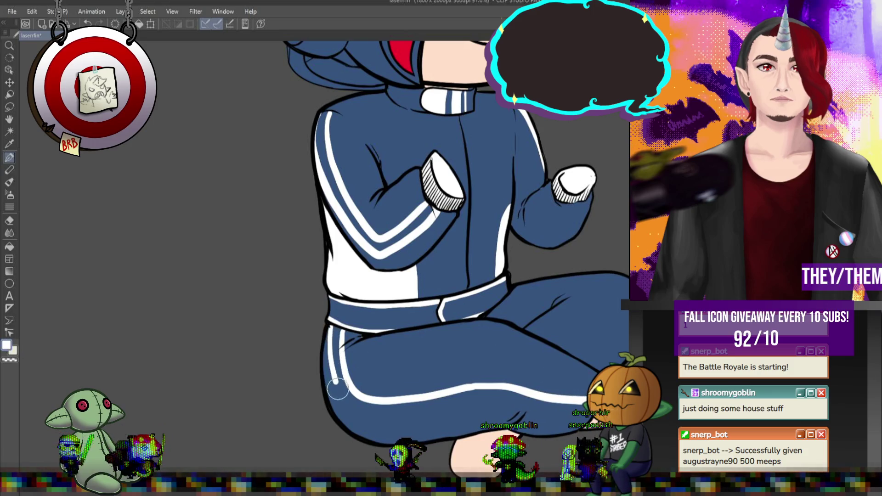
pyautogui.moveTo(478, 408); pyautogui.dragTo(586, 404)
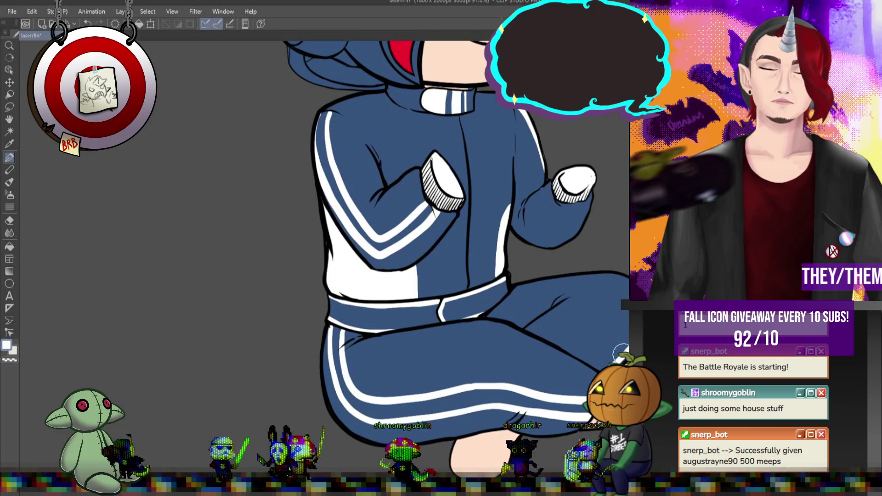
pyautogui.keyDown('alt'); pyautogui.click(596, 349); pyautogui.keyUp('alt')
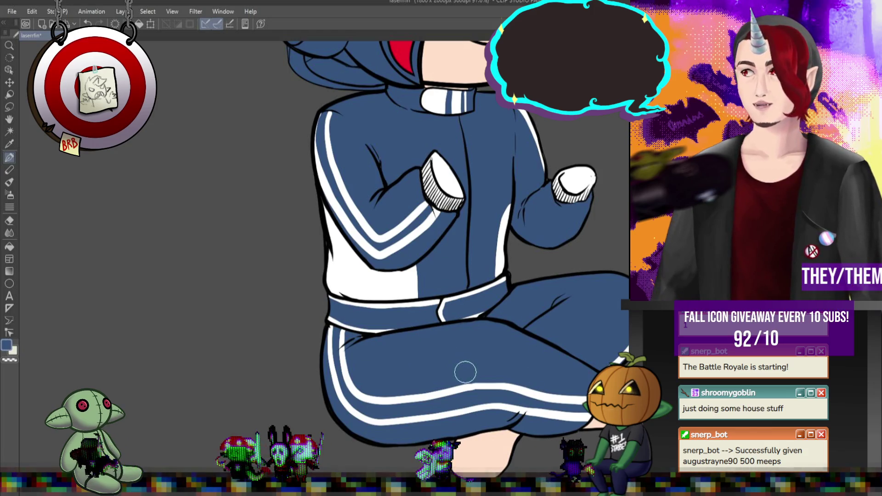
# Brush black over the foot beside the trouser cuff and the lower foot's skin patch
pyautogui.scroll(-3, 466, 372)
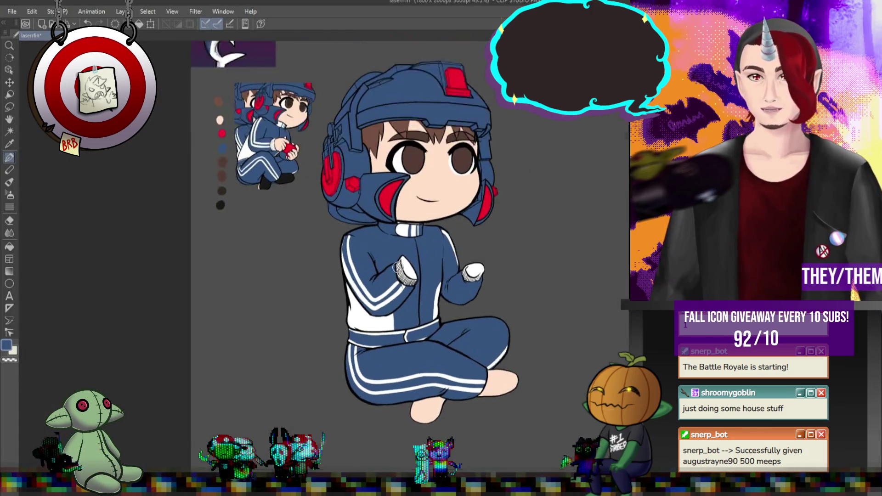
pyautogui.scroll(1, 396, 268)
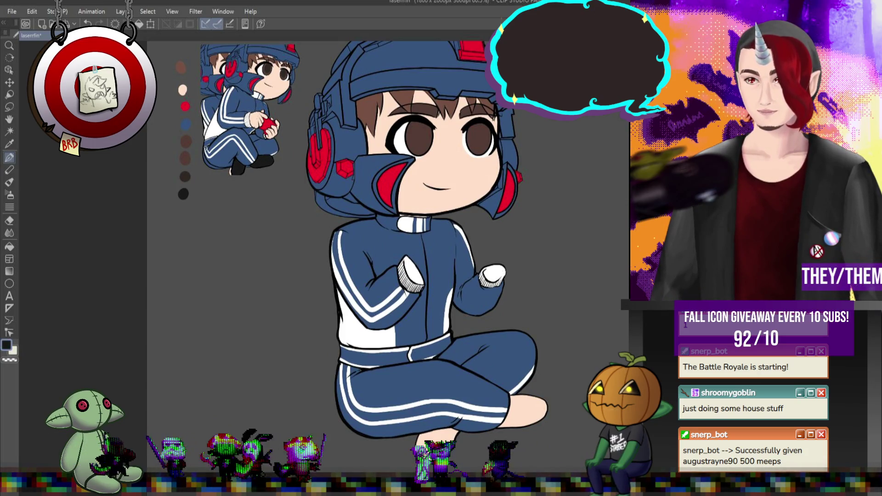
pyautogui.scroll(1, 478, 366)
pyautogui.scroll(1, 494, 421)
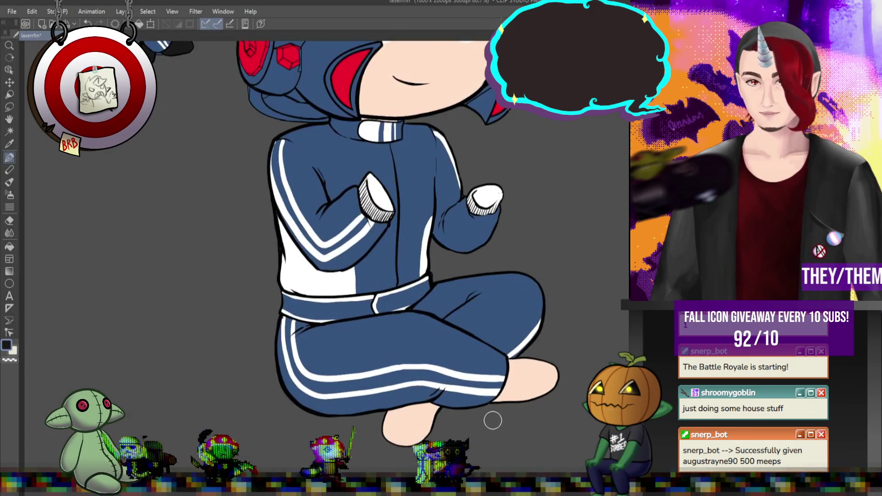
pyautogui.moveTo(521, 358); pyautogui.dragTo(554, 376)
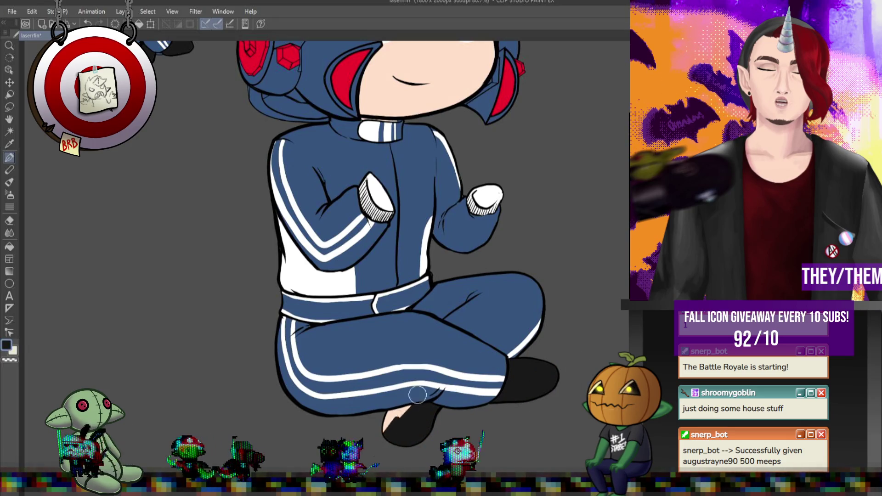
pyautogui.moveTo(417, 394); pyautogui.dragTo(395, 420)
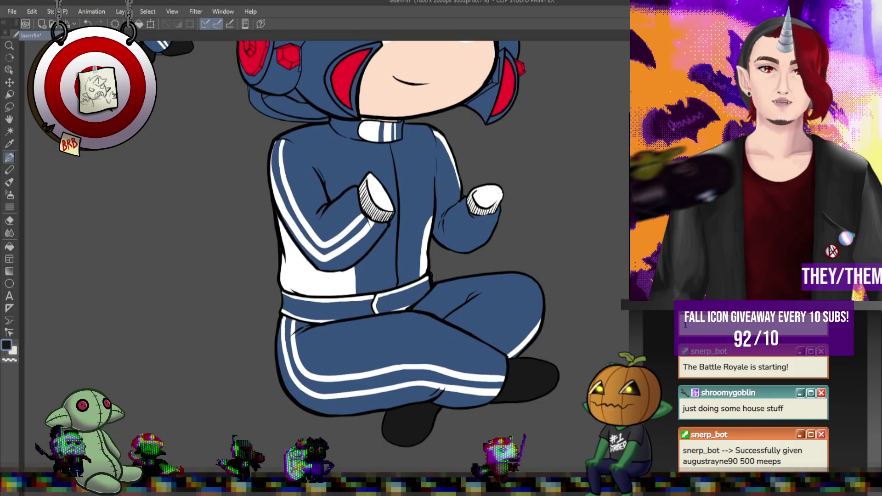
pyautogui.scroll(-2, 478, 411)
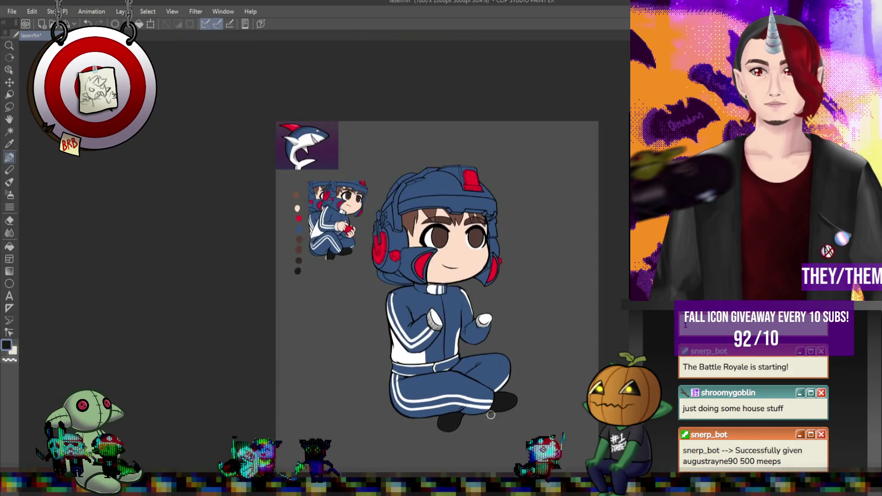
# Eyedrop the skin tone from the face and temporarily hide the body line art
pyautogui.scroll(1, 424, 235)
pyautogui.scroll(1, 424, 235)
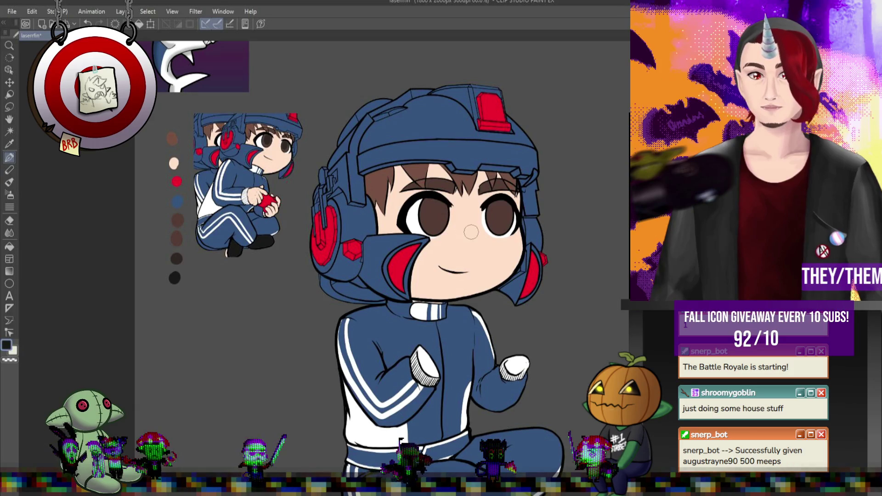
pyautogui.scroll(-3, 442, 212)
pyautogui.scroll(2, 459, 224)
pyautogui.keyDown('alt'); pyautogui.click(460, 229); pyautogui.keyUp('alt')
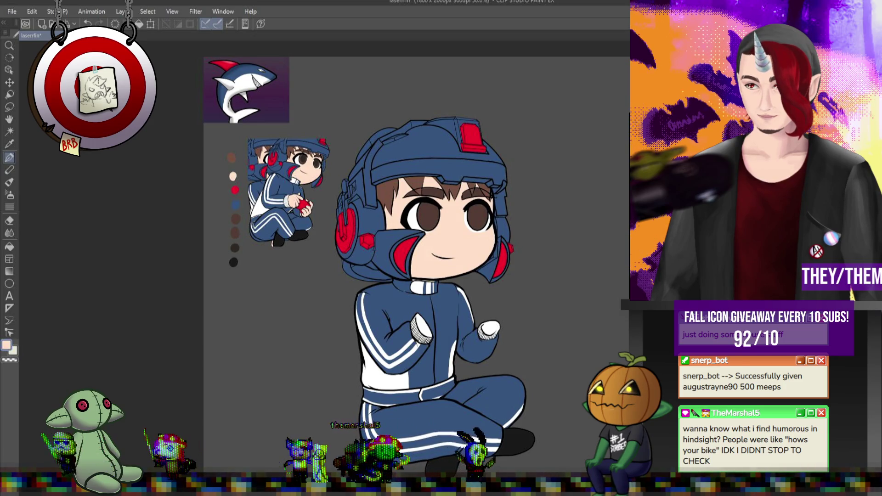
pyautogui.press('Delete')
pyautogui.hotkey('ctrl', 'z')
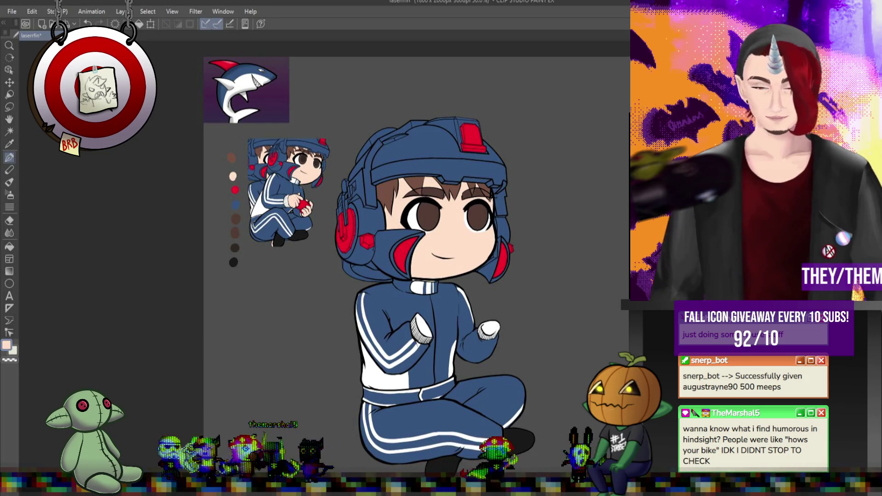
pyautogui.press('e')
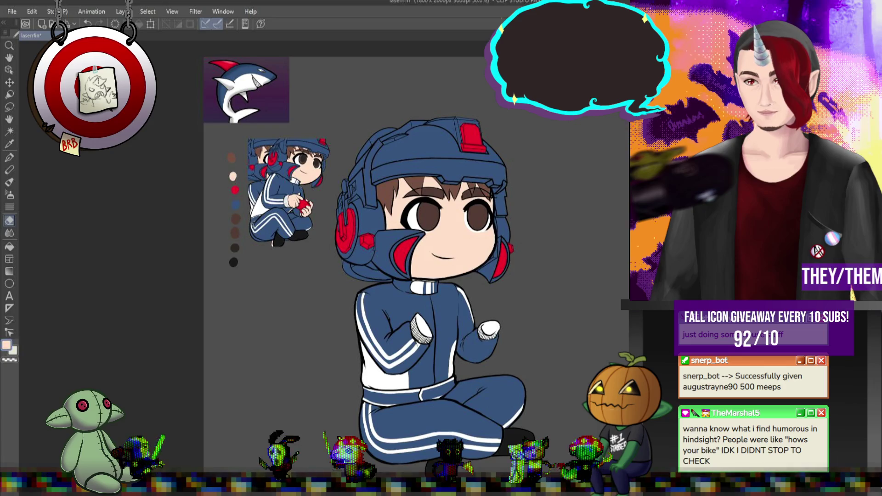
# Show the open-mouthed grin and large side-view drawing, then pick the mouth's dark red with the pen
pyautogui.hotkey('ctrl', 'z')
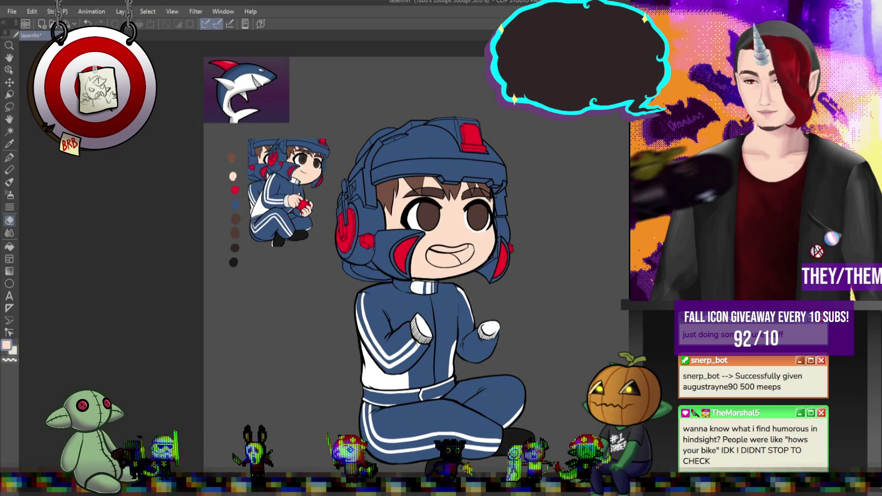
pyautogui.scroll(2, 430, 220)
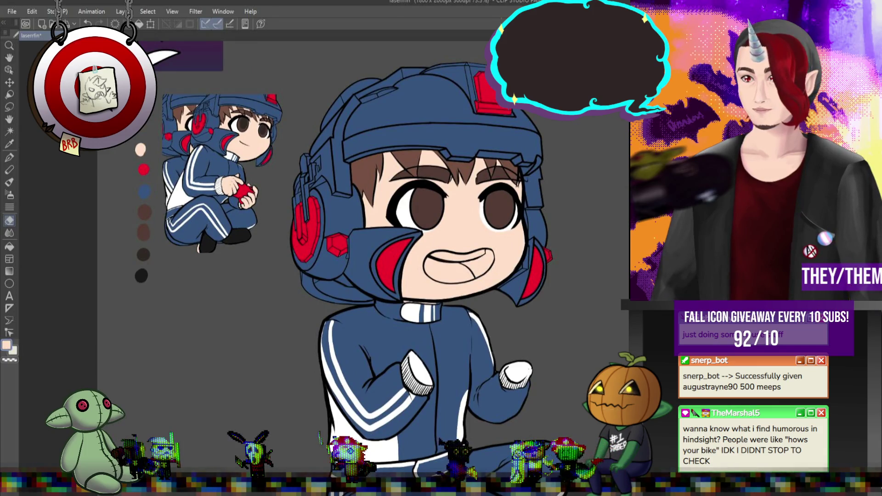
pyautogui.hotkey('ctrl', 'v')
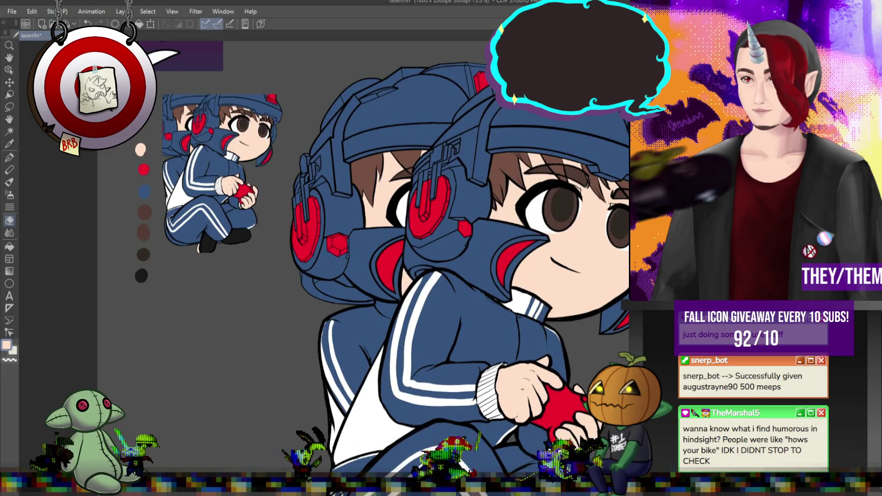
pyautogui.hotkey('ctrl', 'z')
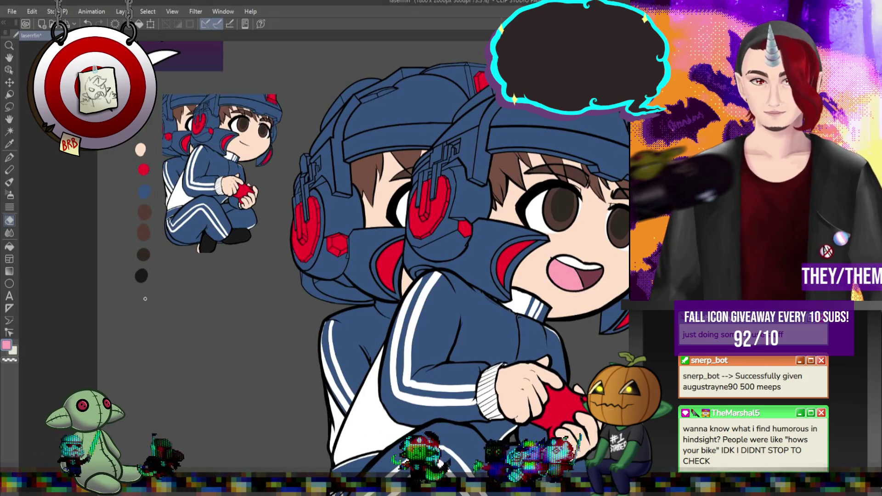
pyautogui.click(9, 157)
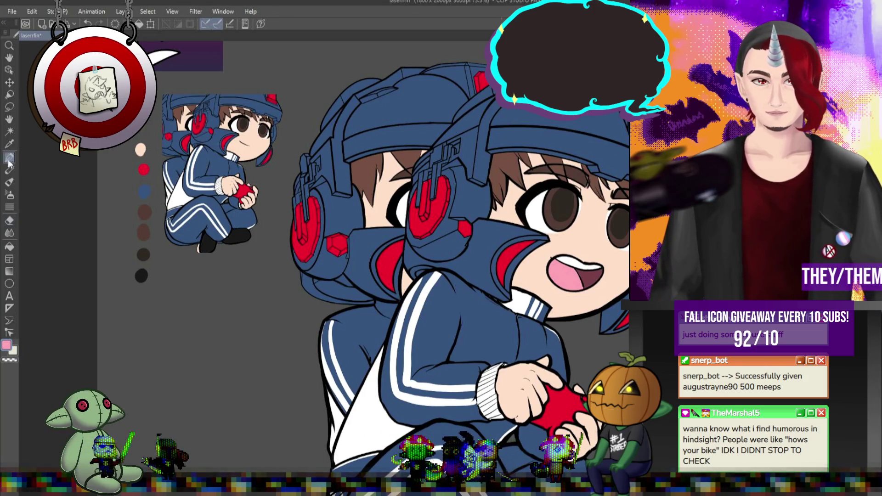
pyautogui.keyDown('alt'); pyautogui.click(594, 275); pyautogui.keyUp('alt')
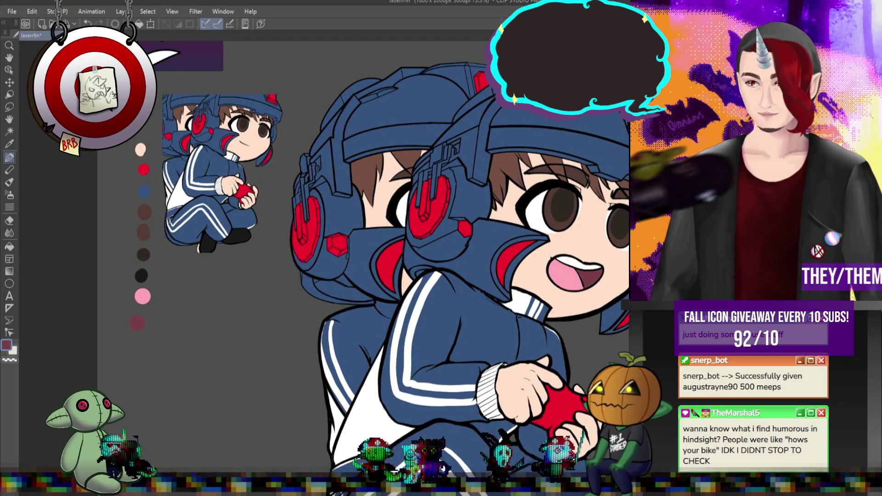
# Return the large face to a closed smile and bring up Steam's taskbar jump list
pyautogui.hotkey('ctrl', 'z')
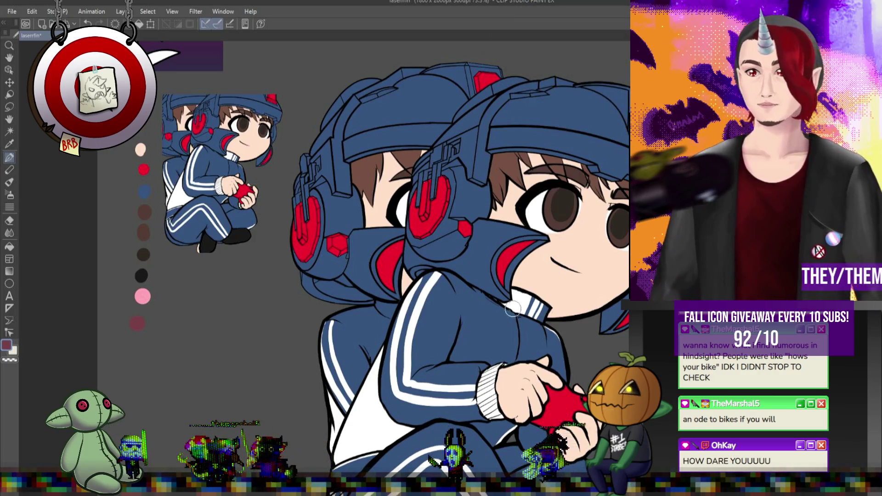
pyautogui.scroll(-3, 512, 321)
pyautogui.scroll(3, 512, 321)
pyautogui.scroll(-1, 511, 320)
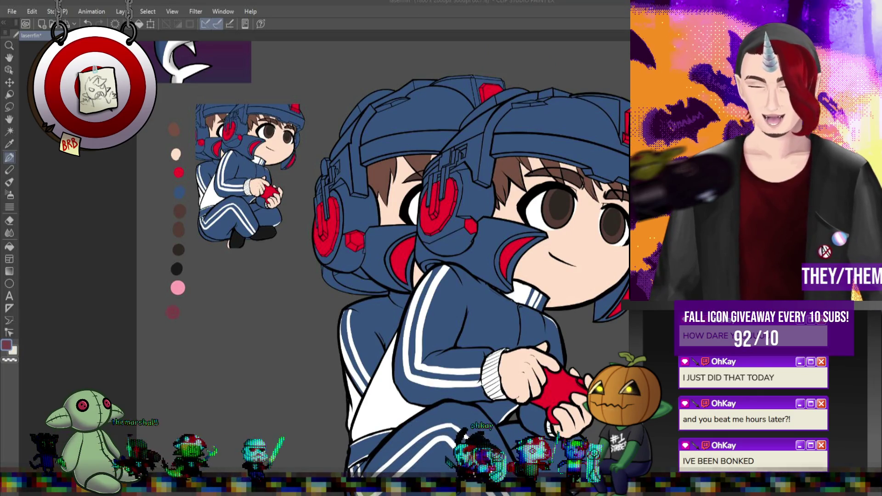
pyautogui.rightClick(322, 494)
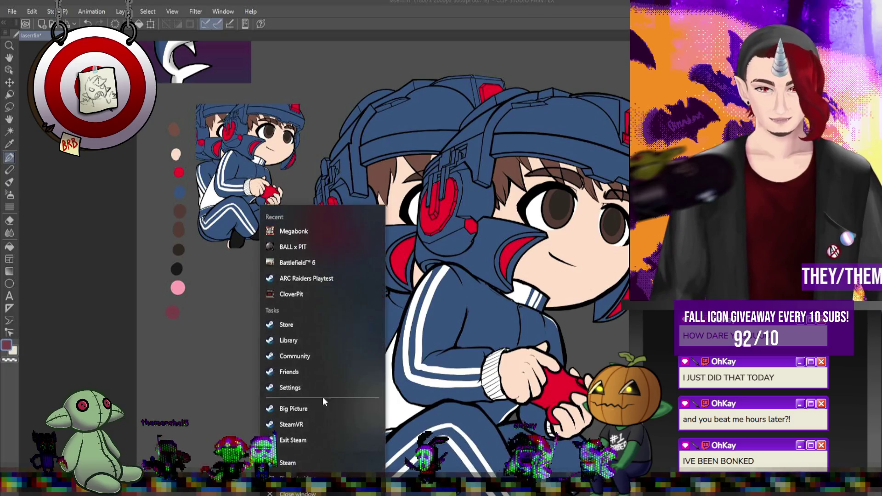
# Browse Megabonk's Steam library page and achievements, then go back to Clip Studio Paint
pyautogui.click(299, 327)
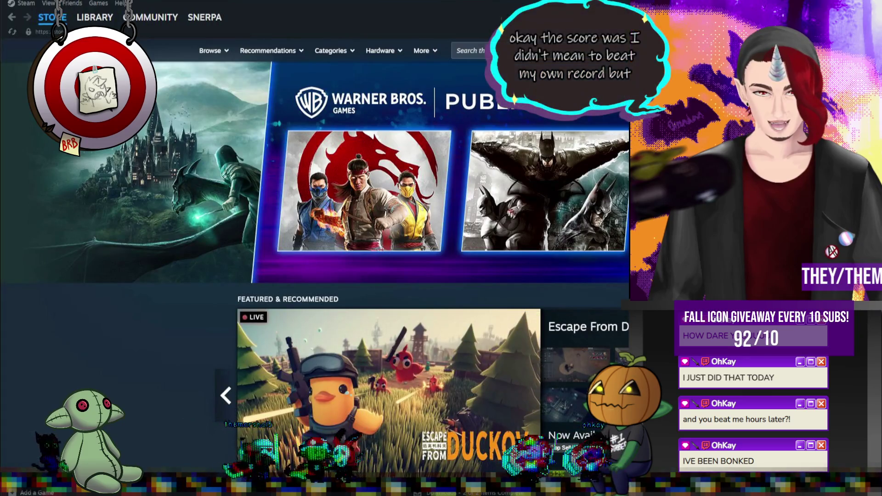
pyautogui.click(94, 17)
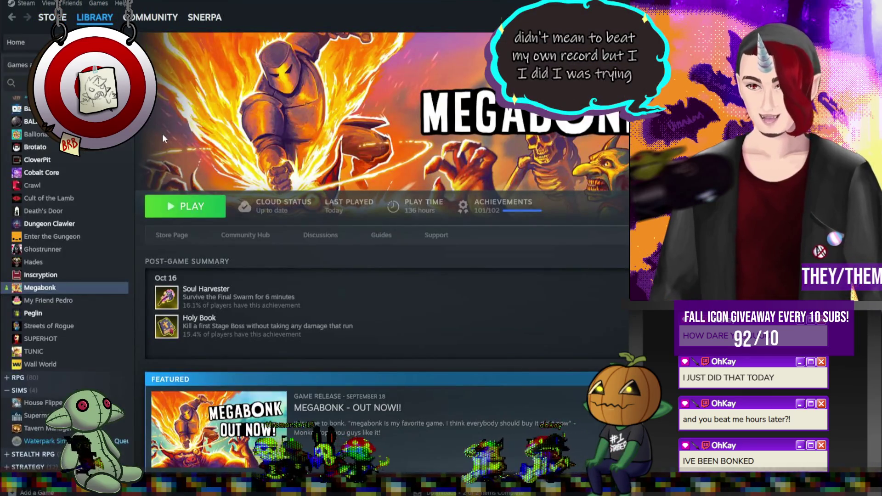
pyautogui.scroll(-5, 277, 316)
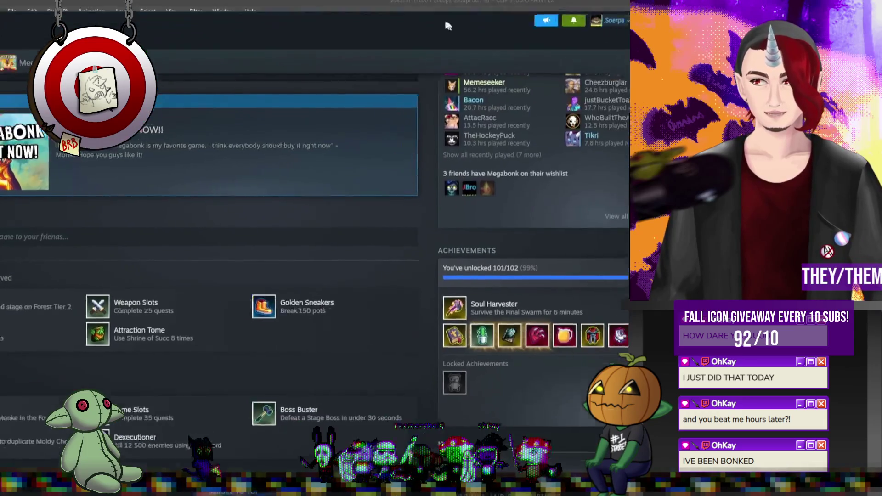
pyautogui.moveTo(433, 382)
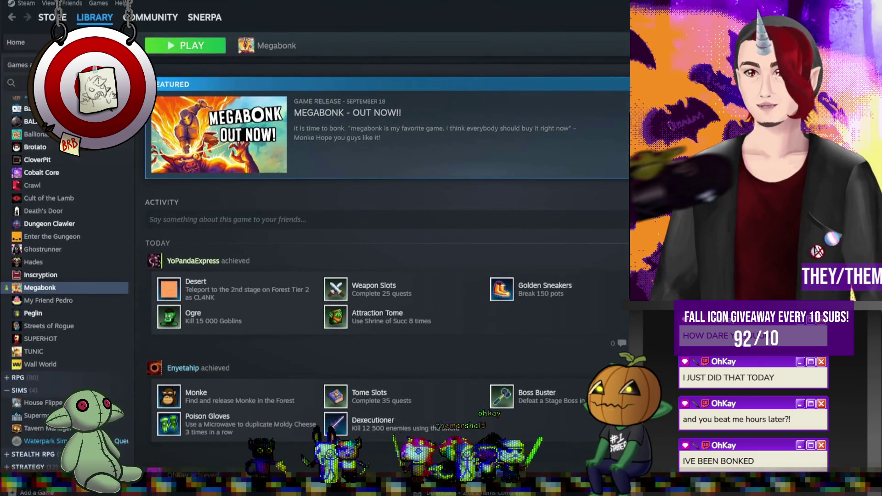
pyautogui.scroll(4, 386, 253)
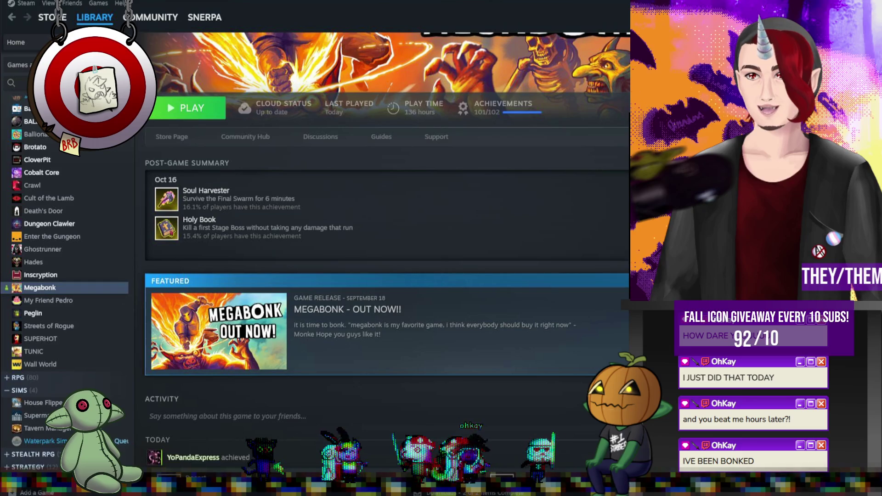
pyautogui.scroll(-5, 387, 275)
pyautogui.hotkey('alt', 'Tab')
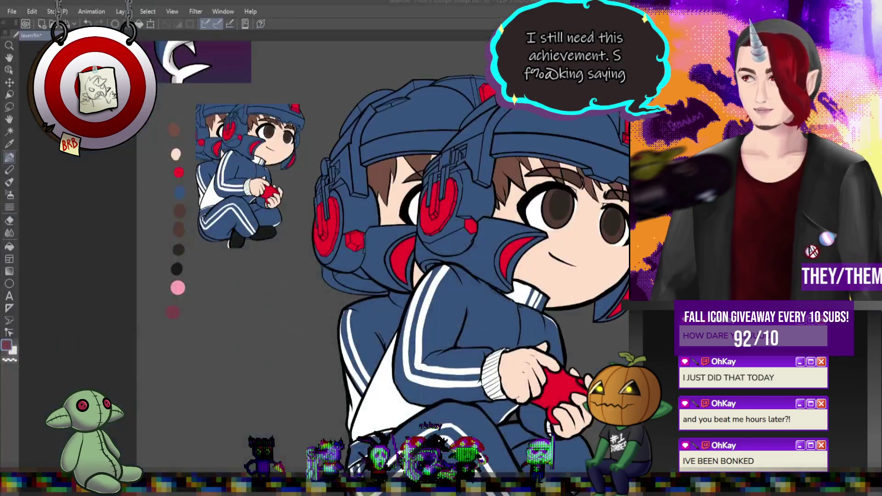
# Zoom the canvas back onto the front-facing chibi's grinning face
pyautogui.scroll(-1, 430, 295)
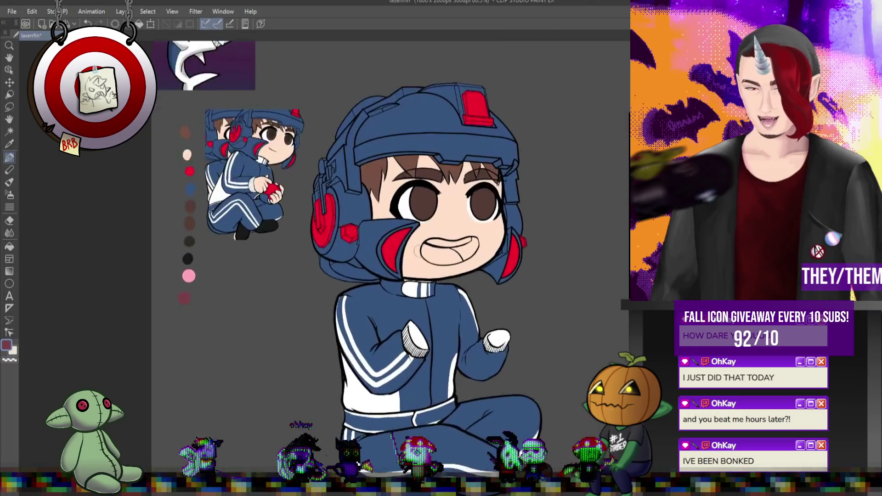
pyautogui.scroll(1, 460, 288)
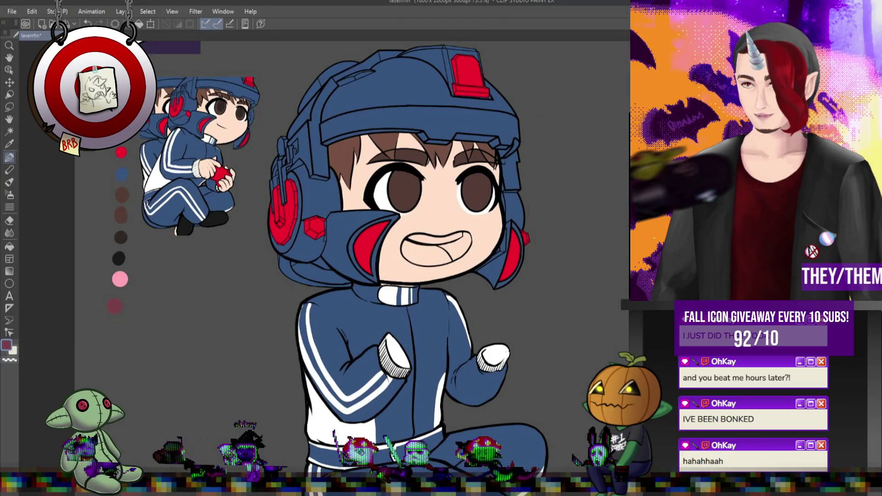
pyautogui.scroll(2, 401, 259)
pyautogui.scroll(-2, 402, 259)
pyautogui.scroll(1, 402, 259)
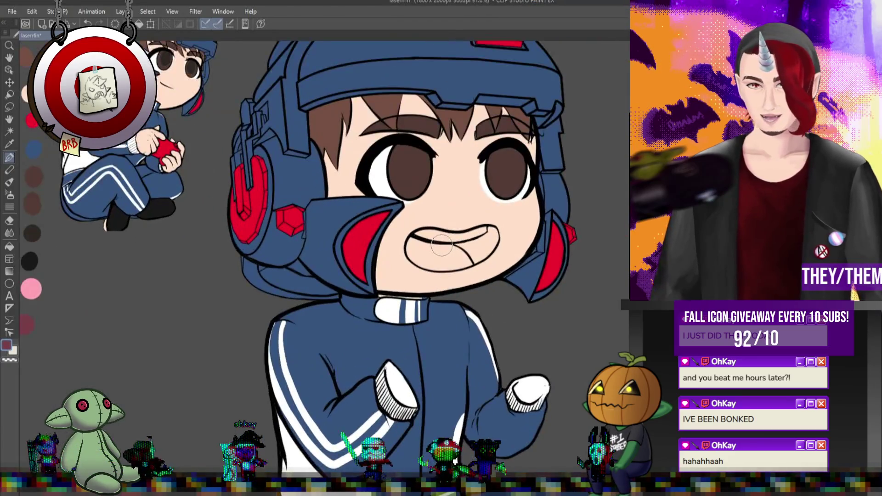
# Fill the mouth interior with dark red, redoing the upper area fill
pyautogui.click(10, 246)
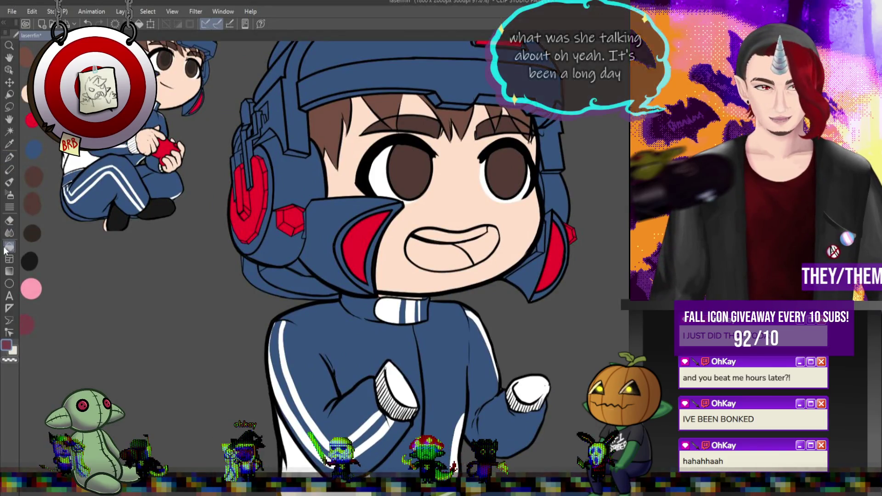
pyautogui.click(458, 254)
pyautogui.hotkey('ctrl', 'z')
pyautogui.click(473, 245)
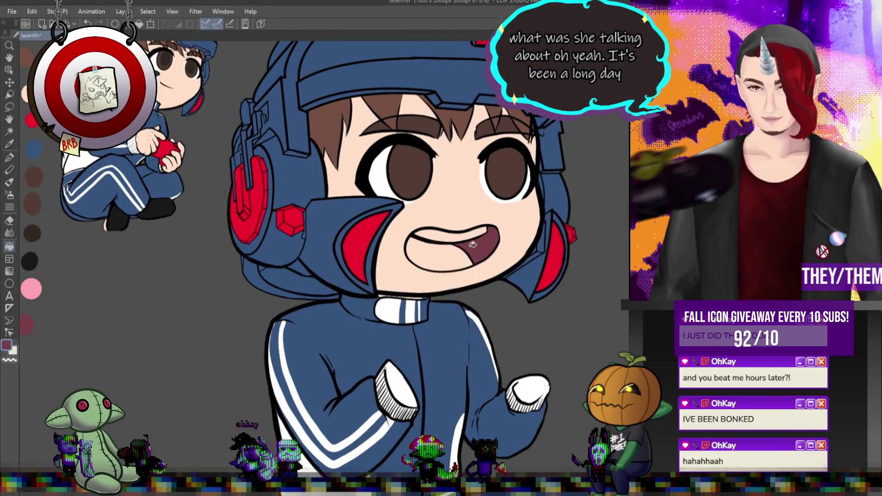
# Fill the tongue pink and the upper teeth white
pyautogui.click(31, 289)
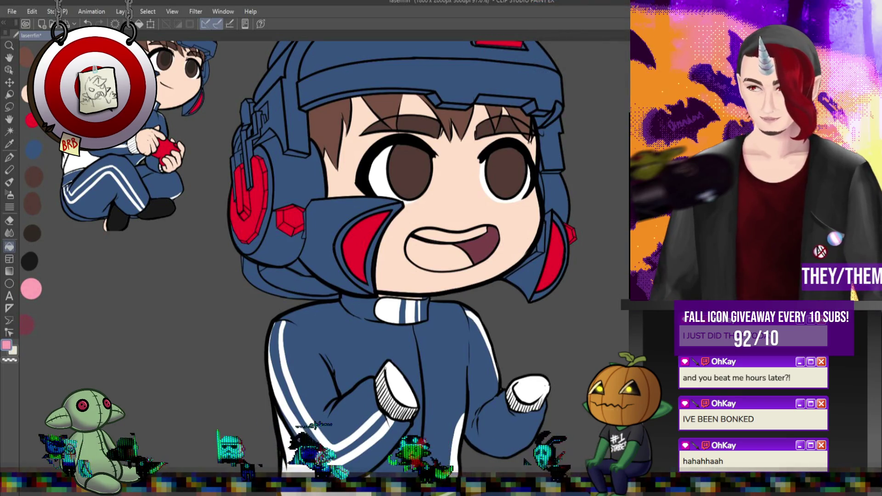
pyautogui.click(443, 262)
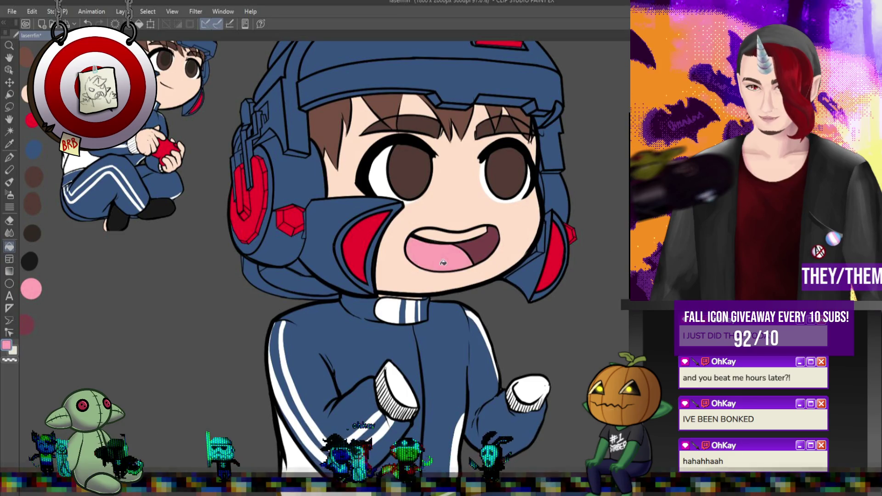
pyautogui.click(448, 234)
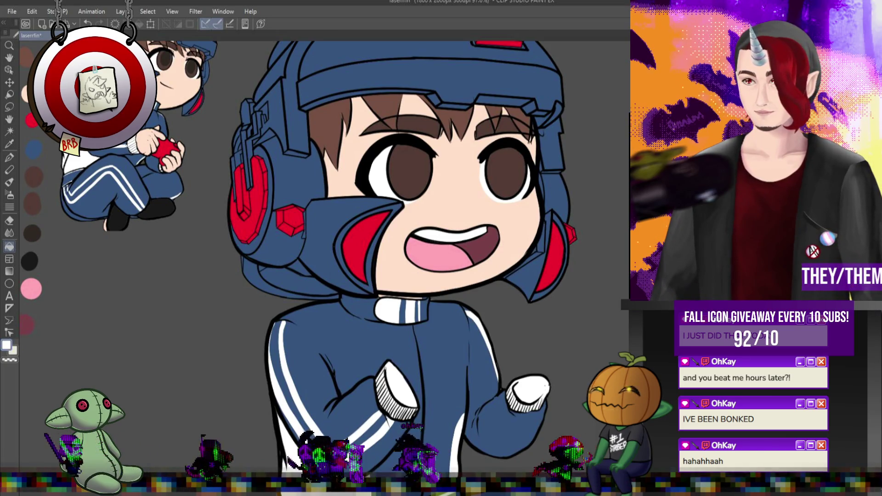
pyautogui.hotkey('ctrl', 'z')
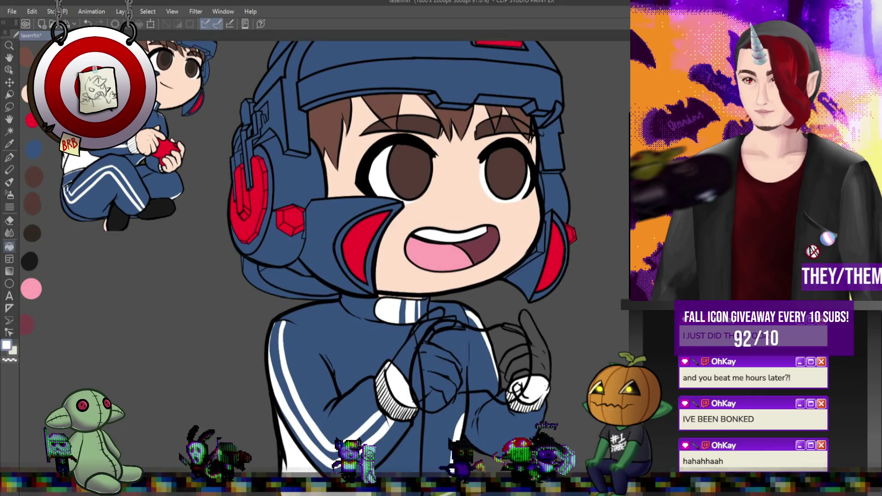
# Hide and restore the torso and hands line art to check the hand sketch
pyautogui.hotkey('ctrl', 'z')
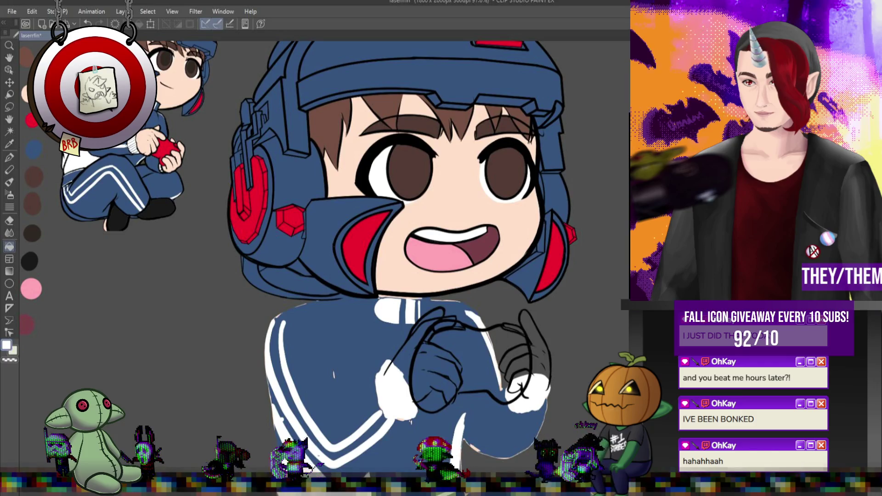
pyautogui.hotkey('ctrl', 'y')
pyautogui.hotkey('ctrl', 'y')
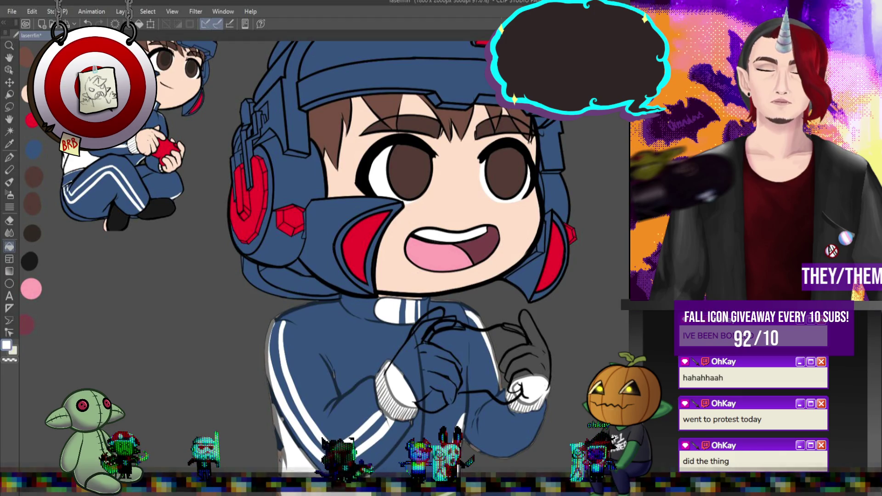
# Switch to the Pen tool to ink the hands
pyautogui.click(10, 157)
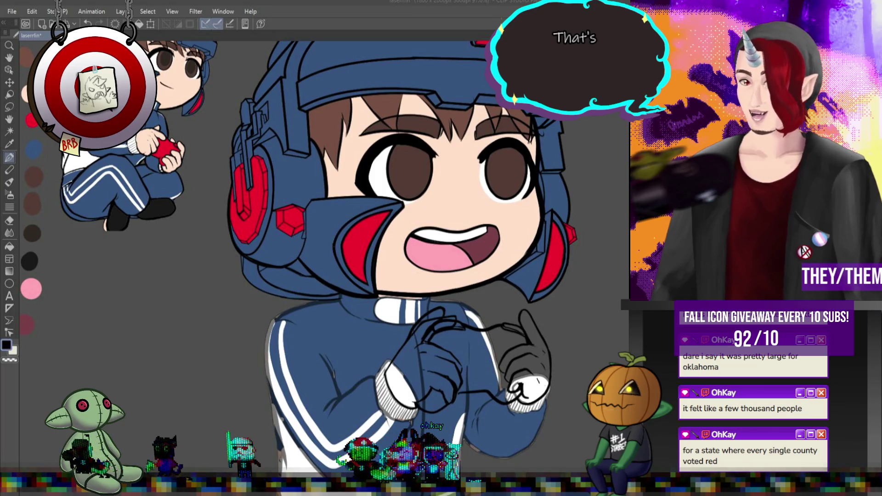
pyautogui.scroll(1, 519, 382)
# Zoom into the hands and undo the unwanted recent strokes on the left fist
pyautogui.scroll(1, 519, 382)
pyautogui.scroll(1, 584, 404)
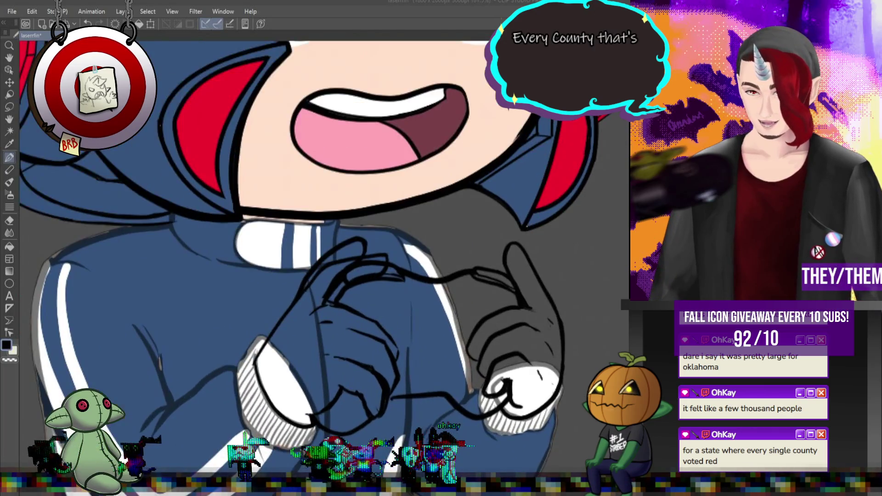
pyautogui.scroll(1, 583, 405)
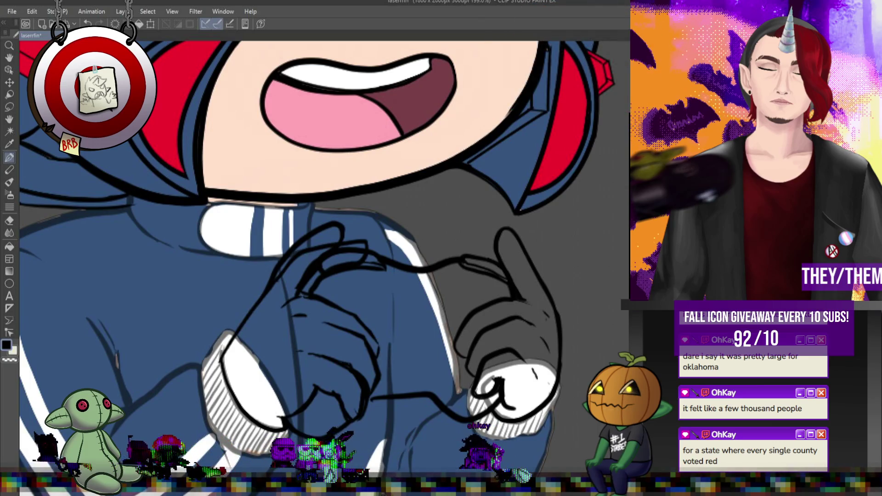
pyautogui.hotkey('ctrl', 'z')
pyautogui.hotkey('ctrl', 'y')
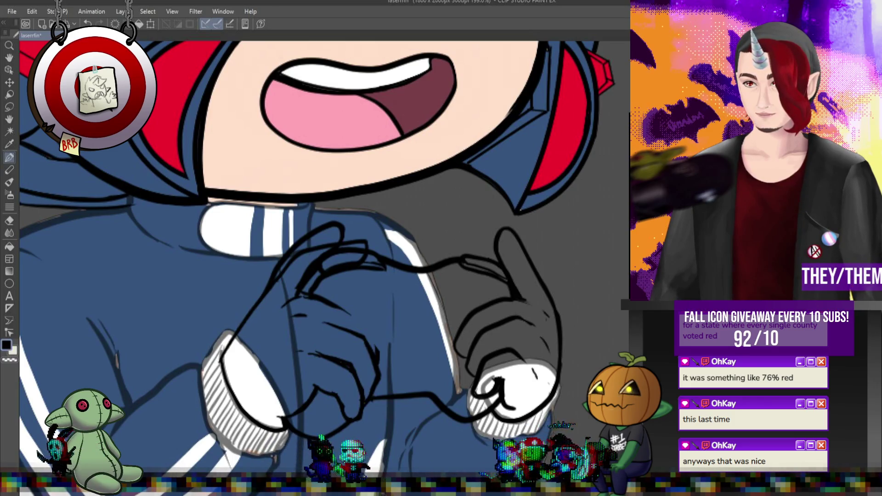
pyautogui.hotkey('ctrl', 'z')
pyautogui.hotkey('ctrl', 'y')
pyautogui.hotkey('ctrl', 'z')
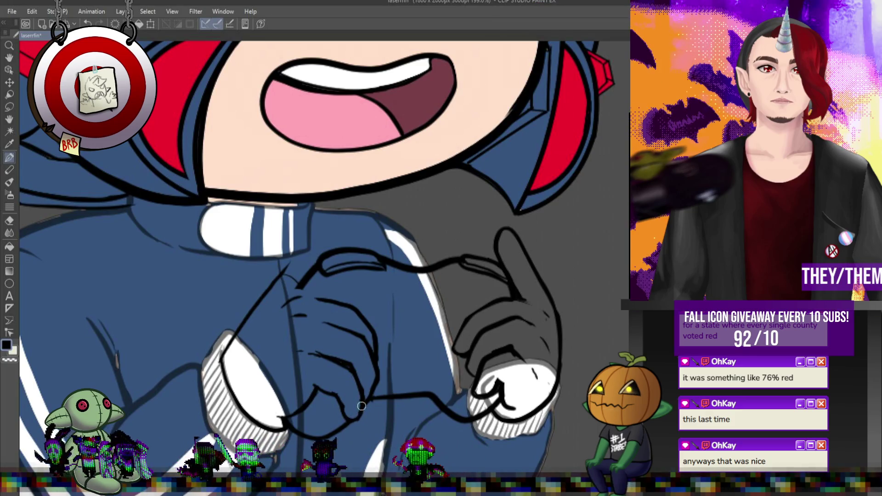
pyautogui.scroll(-1, 346, 216)
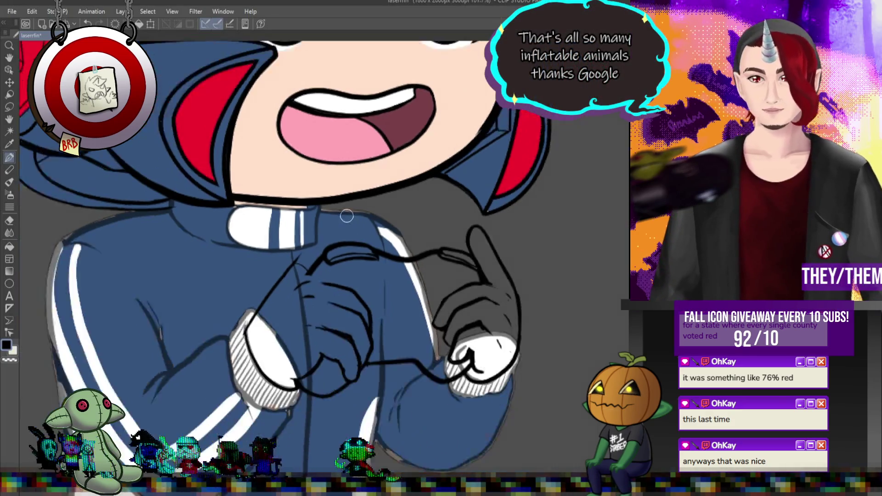
# Undo the raised pointing-finger stroke on the right hand
pyautogui.scroll(-3, 349, 211)
pyautogui.scroll(2, 376, 189)
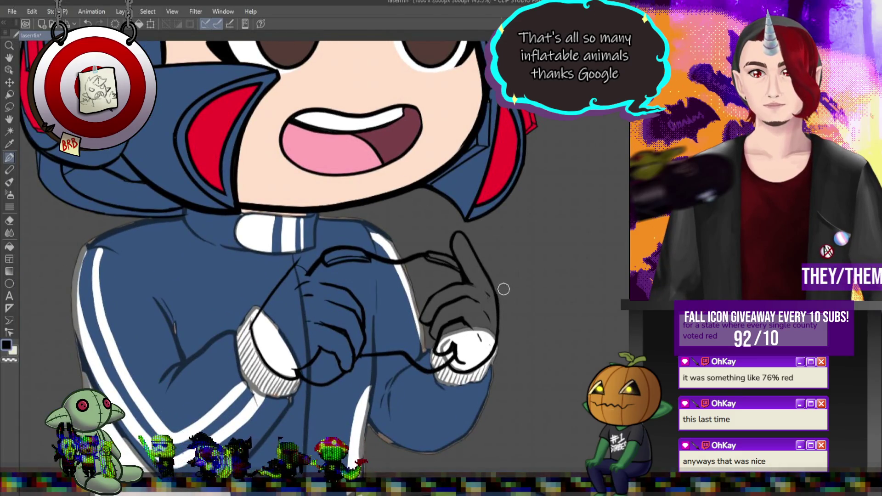
pyautogui.scroll(-3, 415, 255)
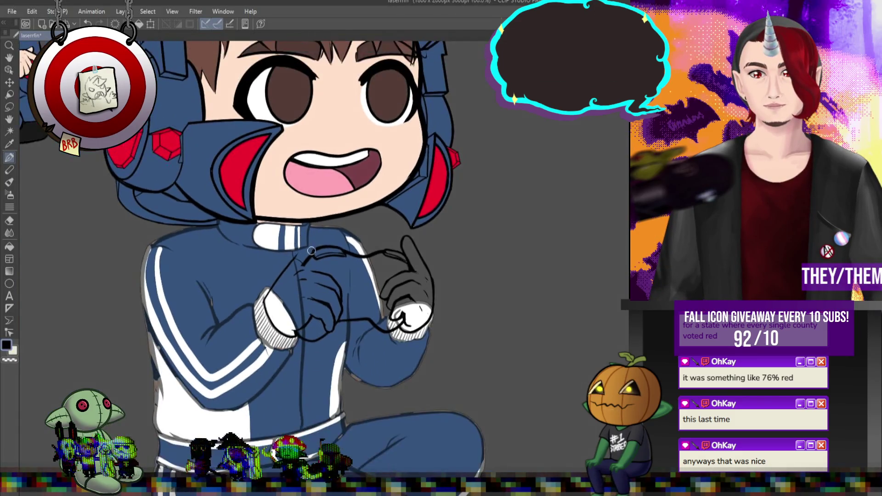
pyautogui.scroll(2, 305, 211)
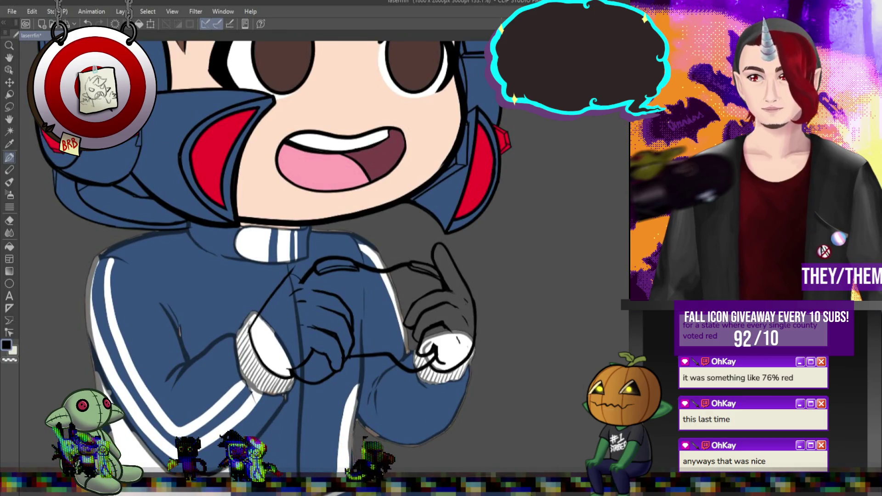
pyautogui.hotkey('ctrl', 'z')
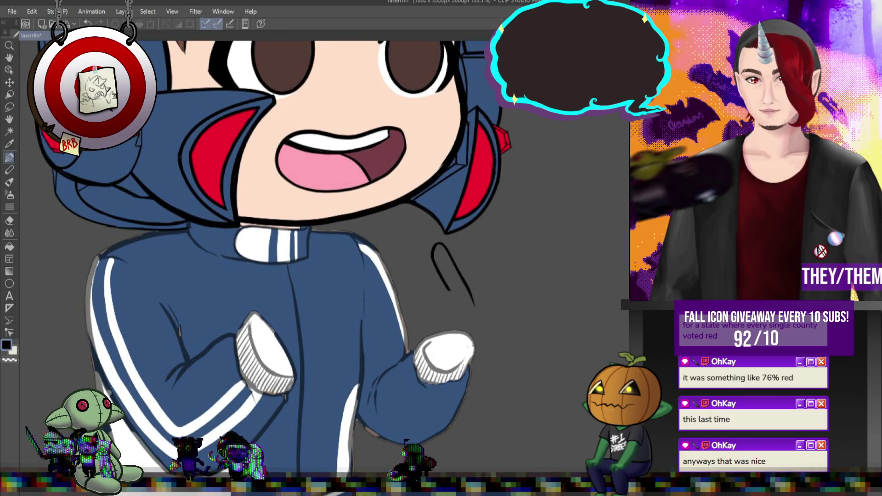
pyautogui.hotkey('ctrl', 'y')
pyautogui.hotkey('ctrl', 'z')
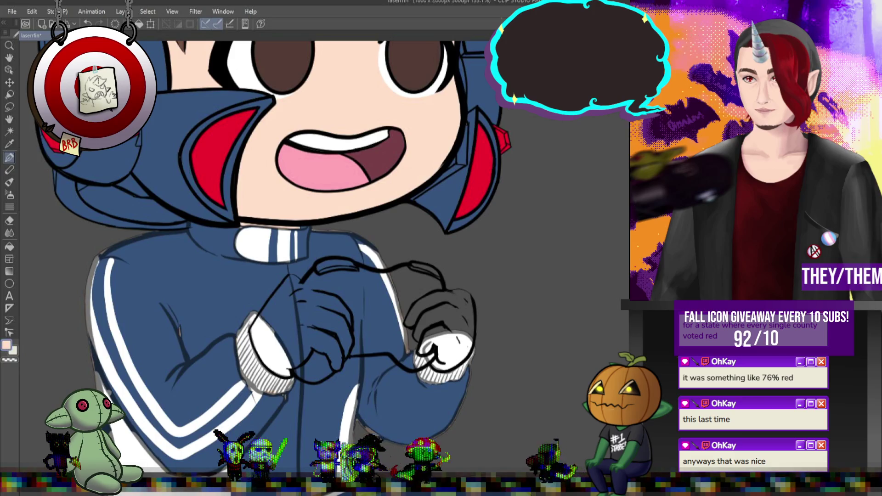
pyautogui.press('g')
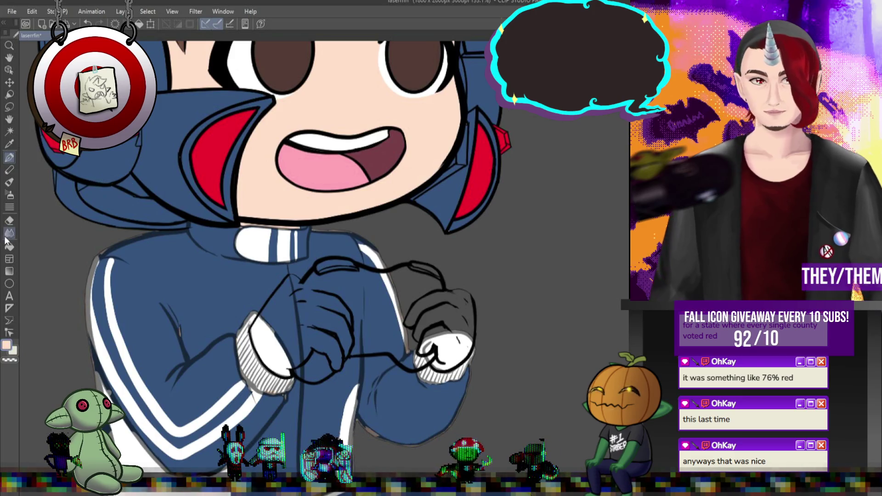
# Lasso-fill both clasped hands with the pale skin tone
pyautogui.moveTo(316, 226); pyautogui.dragTo(460, 391)
pyautogui.moveTo(379, 232); pyautogui.dragTo(383, 235)
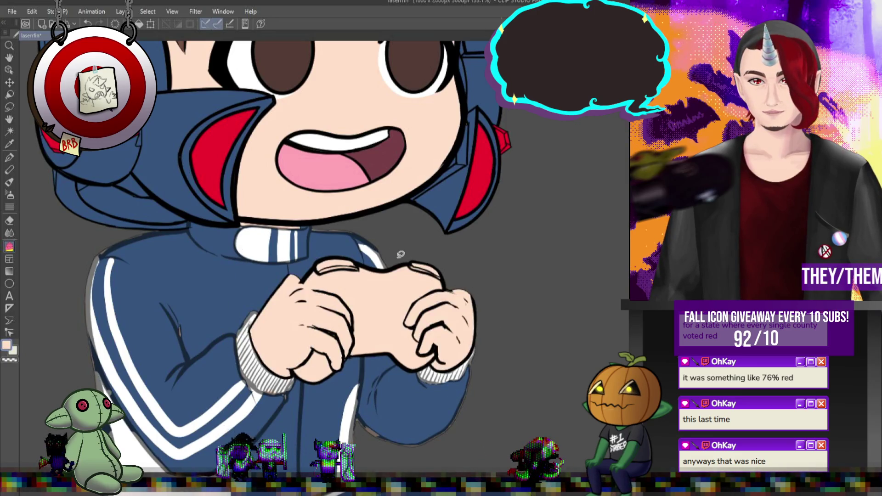
pyautogui.scroll(1, 430, 273)
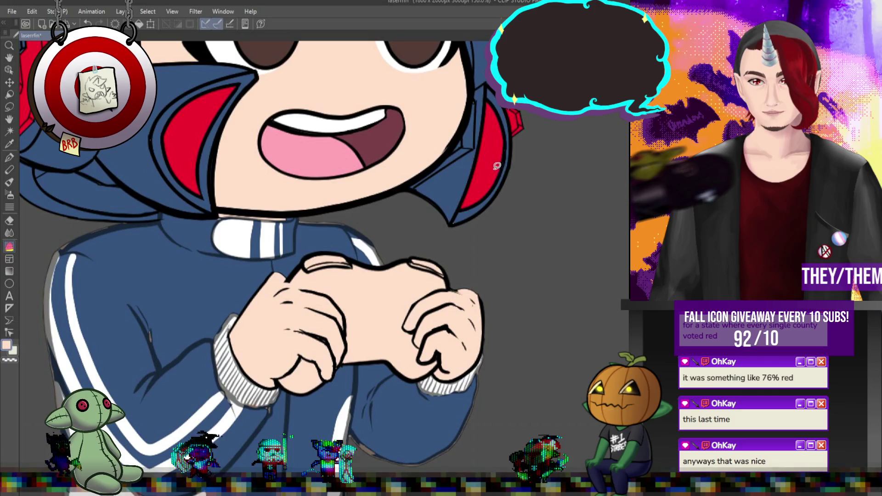
# Draw red controller strokes between the hands with the pen
pyautogui.press('p')
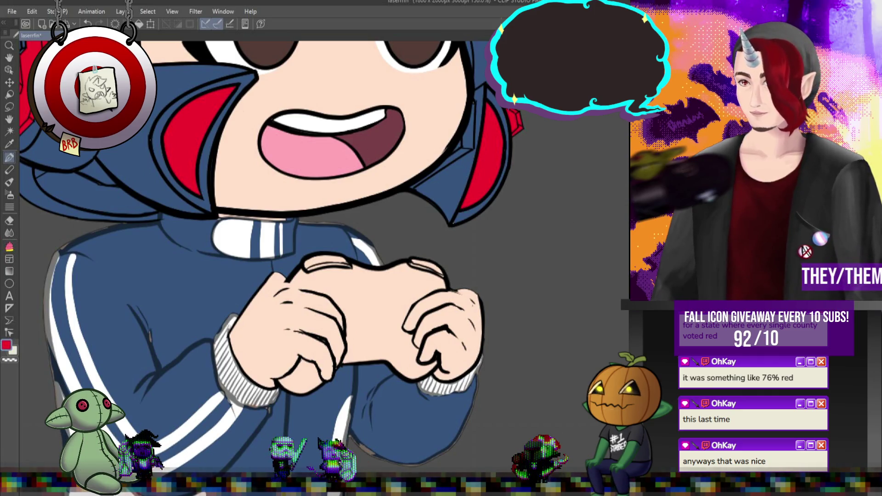
pyautogui.scroll(-2, 350, 269)
pyautogui.scroll(3, 354, 274)
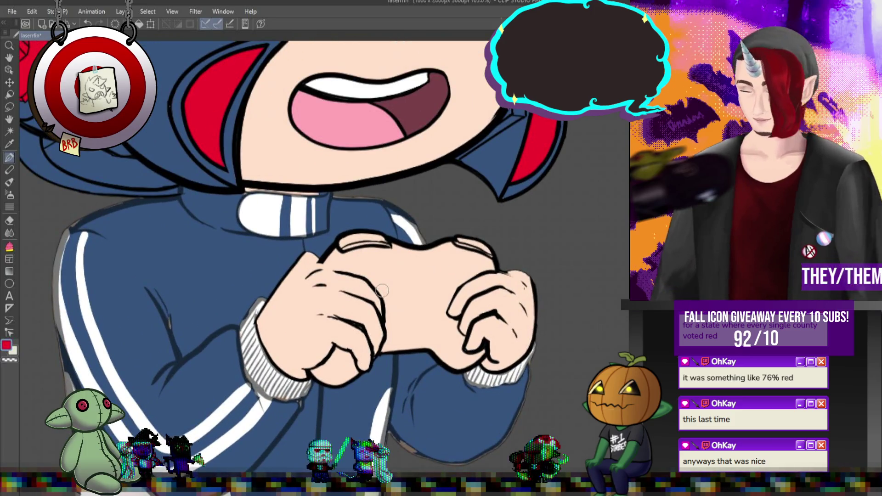
pyautogui.moveTo(403, 260); pyautogui.dragTo(385, 351)
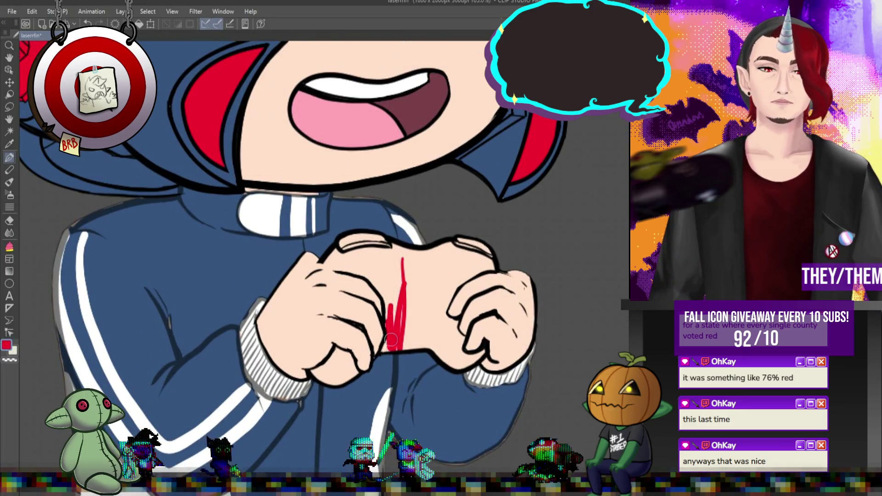
# With a larger brush, paint the controller solid red between the hands and into finger gaps
pyautogui.press(']')
pyautogui.press(']')
pyautogui.press(']')
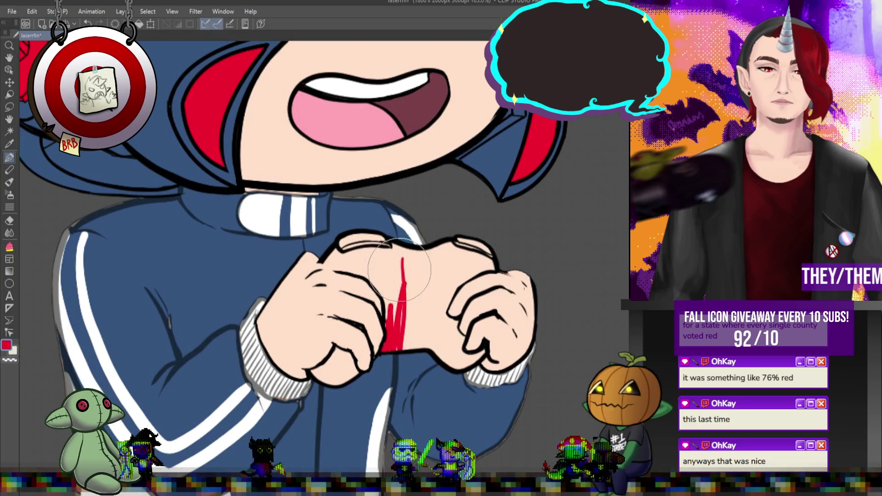
pyautogui.moveTo(392, 264)
pyautogui.mouseDown()
pyautogui.moveTo(402, 317)
pyautogui.moveTo(407, 283)
pyautogui.moveTo(446, 279)
pyautogui.moveTo(456, 264)
pyautogui.moveTo(329, 259)
pyautogui.moveTo(369, 265)
pyautogui.moveTo(443, 315)
pyautogui.mouseUp()
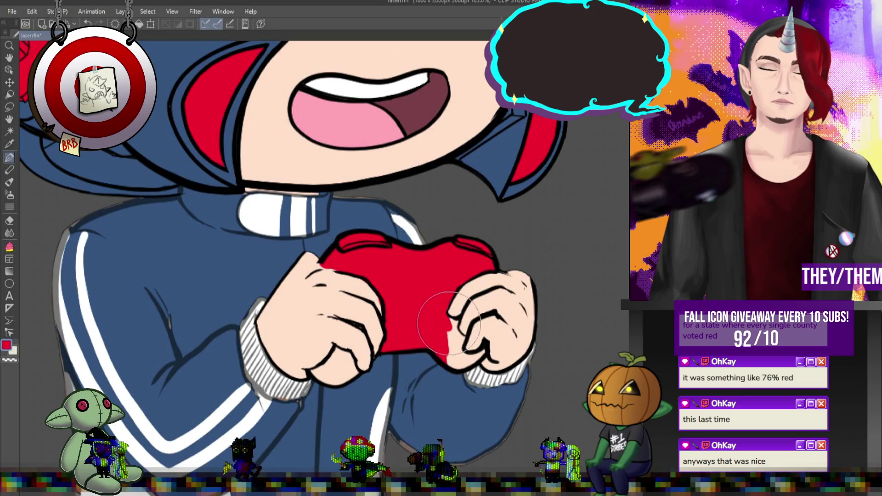
pyautogui.moveTo(453, 322); pyautogui.dragTo(456, 365)
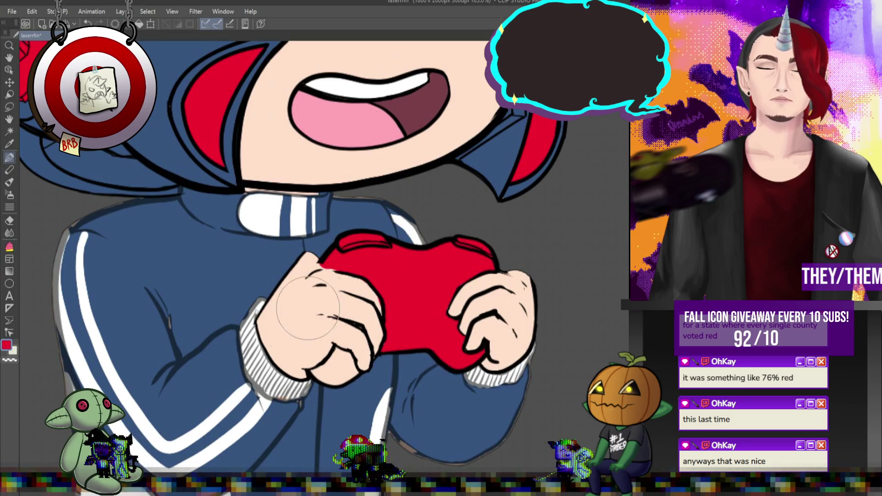
pyautogui.moveTo(308, 308); pyautogui.dragTo(291, 292)
pyautogui.moveTo(329, 368); pyautogui.dragTo(330, 368)
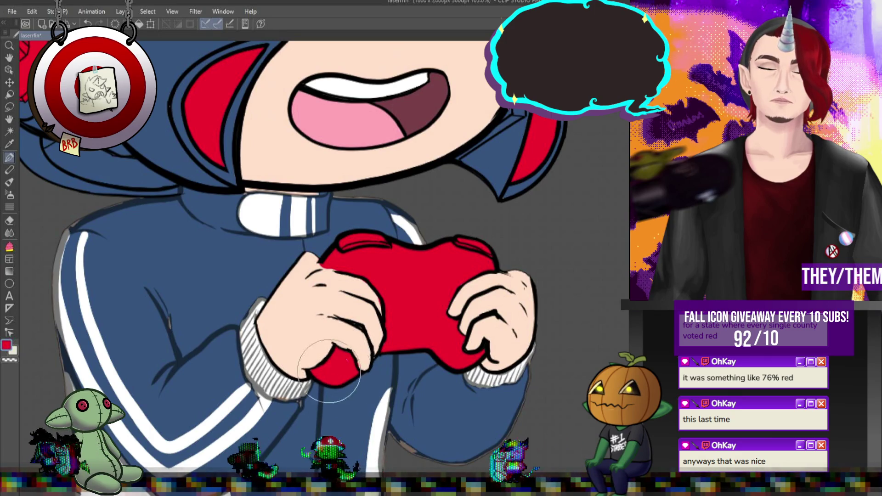
# Switch to the skin tone and sketch a loop above the controller
pyautogui.keyDown('alt'); pyautogui.click(353, 349); pyautogui.keyUp('alt')
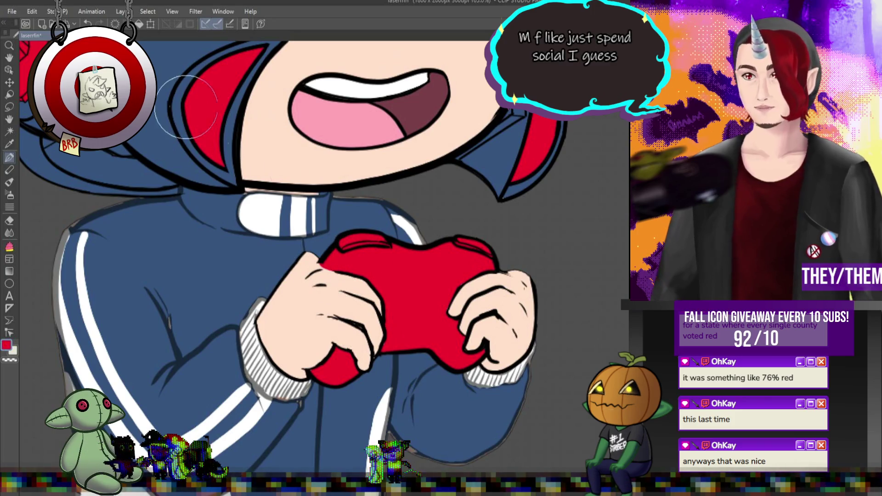
pyautogui.scroll(1, 587, 262)
pyautogui.moveTo(287, 255); pyautogui.dragTo(373, 233)
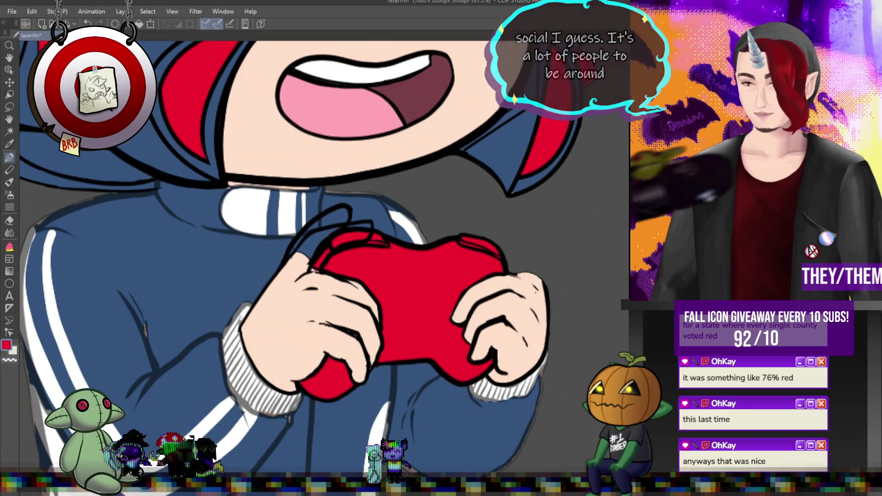
# Undo the stray loop and lengthen the left thumb in skin tone over the controller
pyautogui.hotkey('ctrl', 'z')
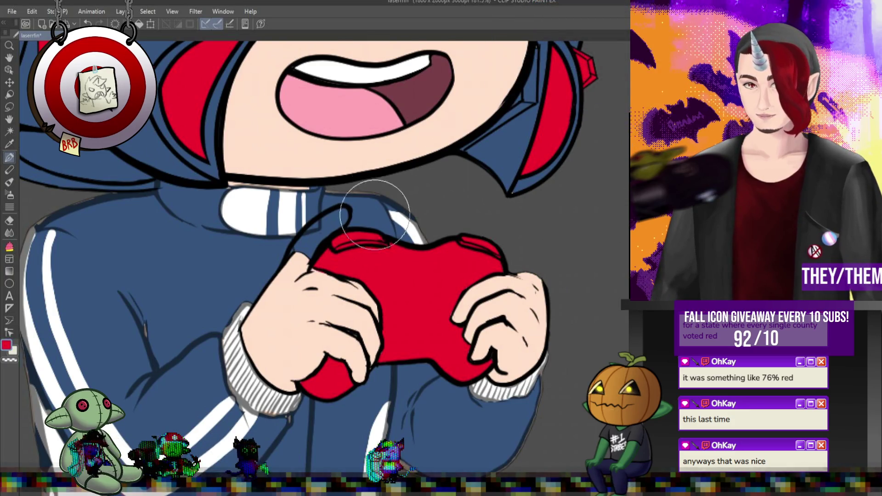
pyautogui.scroll(1, 376, 220)
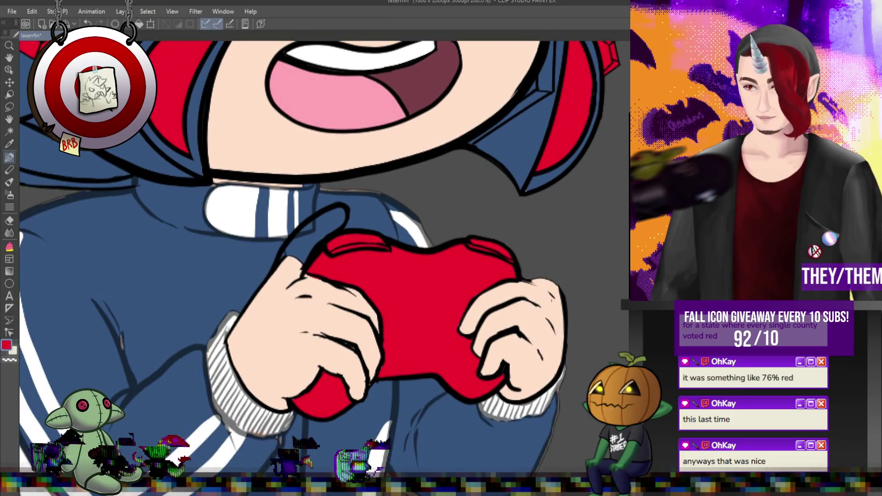
pyautogui.scroll(1, 314, 244)
pyautogui.moveTo(295, 242); pyautogui.dragTo(276, 280)
pyautogui.keyDown('alt'); pyautogui.click(280, 298); pyautogui.keyUp('alt')
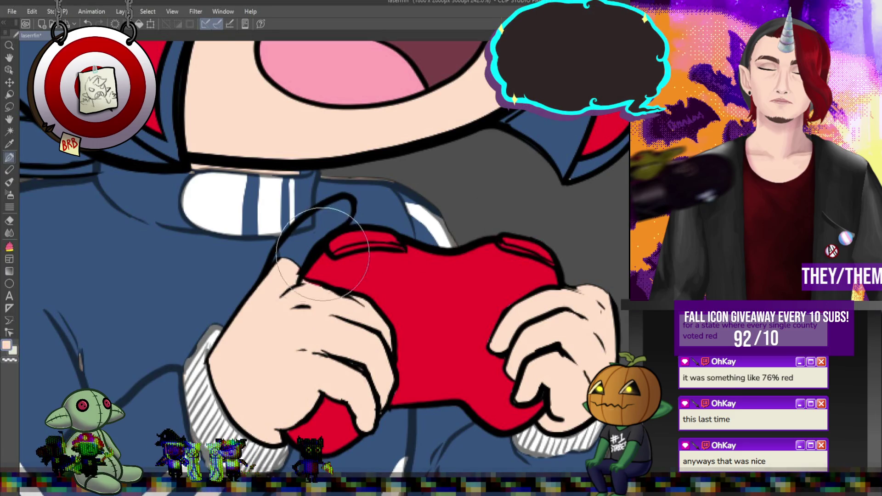
pyautogui.moveTo(272, 274)
pyautogui.mouseDown()
pyautogui.moveTo(344, 210)
pyautogui.moveTo(304, 243)
pyautogui.mouseUp()
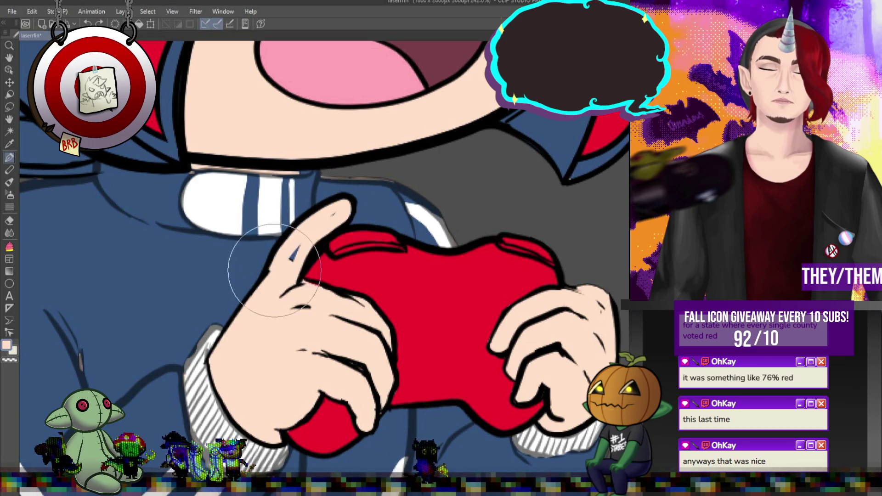
# Shrink the brush and undo, then restore, the thumb's upper outline
pyautogui.press('[')
pyautogui.press('[')
pyautogui.press('[')
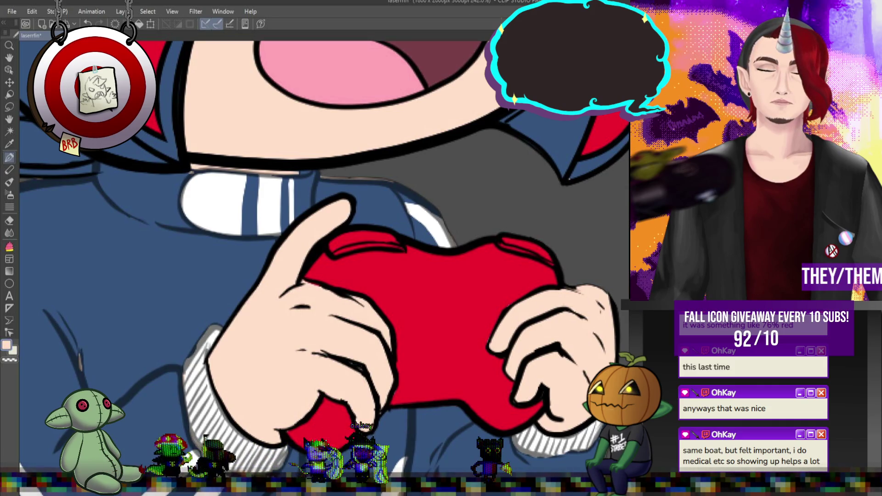
pyautogui.hotkey('ctrl', 'z')
pyautogui.hotkey('ctrl', 'y')
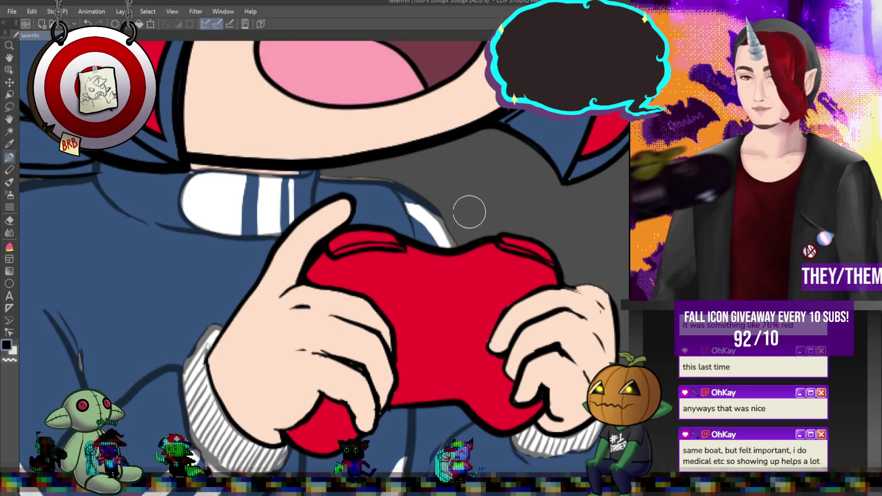
pyautogui.scroll(1, 469, 212)
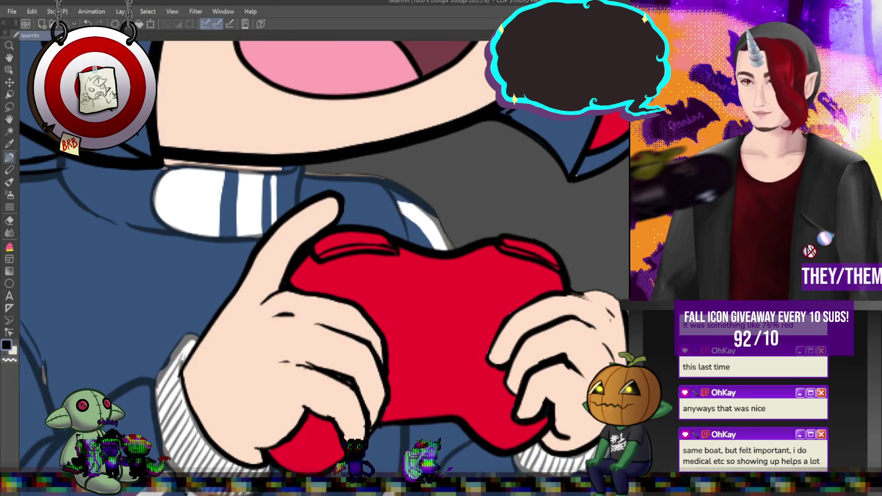
# Ink the controller's upper-left edge black and repaint the raised left thumb in skin tone
pyautogui.moveTo(285, 275); pyautogui.dragTo(374, 232)
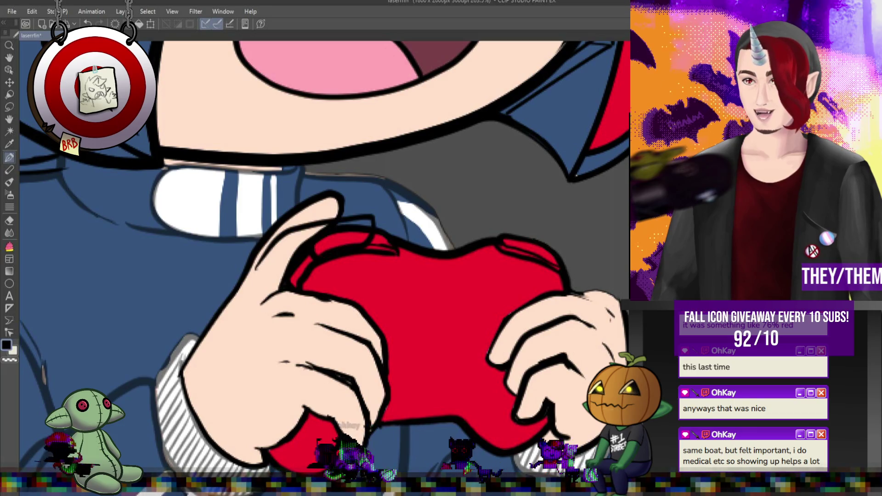
pyautogui.hotkey('ctrl', 'z')
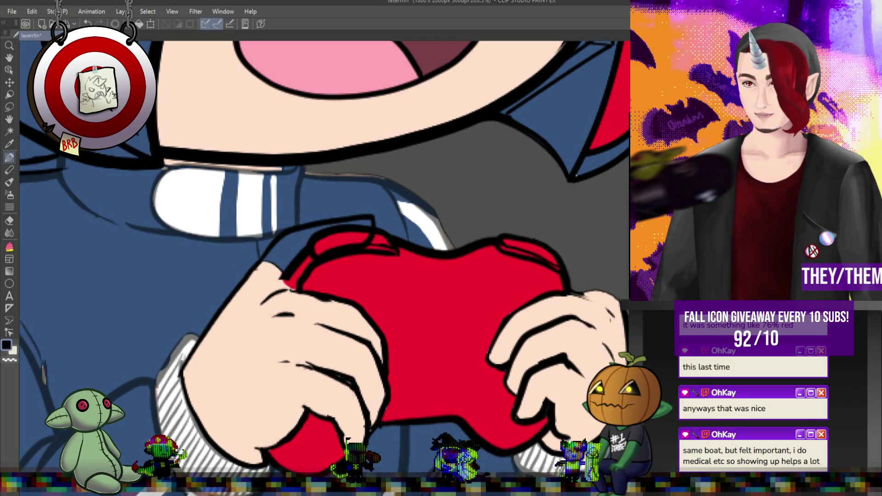
pyautogui.scroll(-5, 273, 246)
pyautogui.scroll(6, 272, 246)
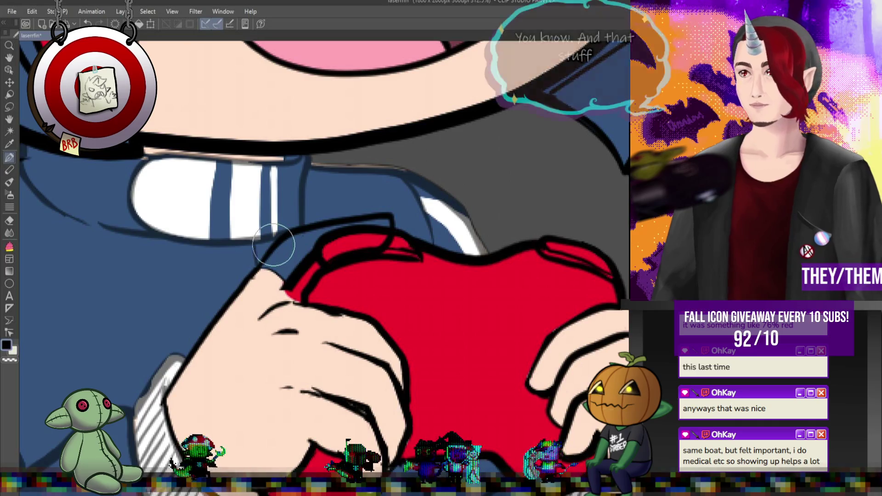
pyautogui.moveTo(284, 258)
pyautogui.mouseDown()
pyautogui.moveTo(269, 287)
pyautogui.moveTo(294, 259)
pyautogui.moveTo(299, 288)
pyautogui.moveTo(294, 257)
pyautogui.moveTo(340, 256)
pyautogui.moveTo(380, 222)
pyautogui.moveTo(275, 258)
pyautogui.mouseUp()
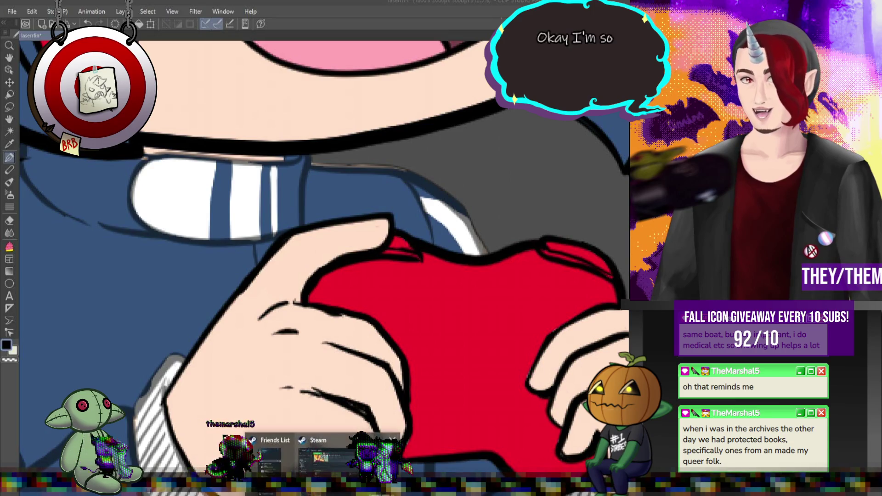
# Switch to Steam and open the BALL x PIT store page from its library entry
pyautogui.click(319, 456)
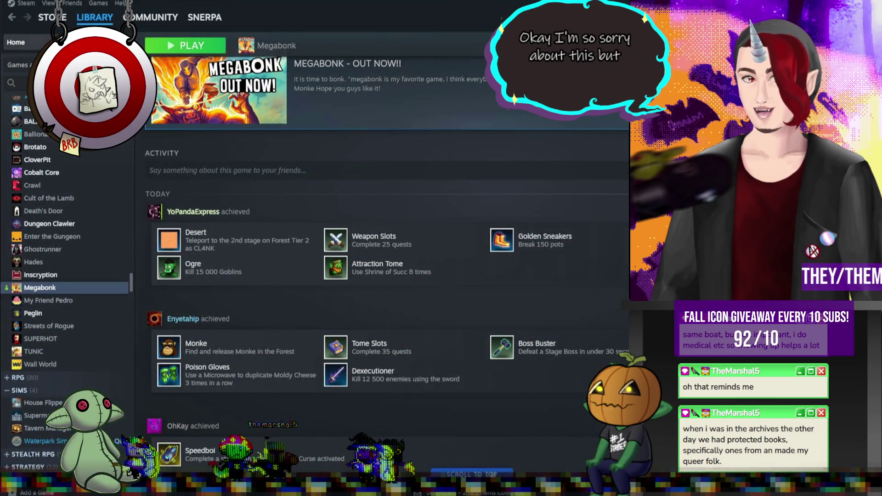
pyautogui.click(15, 41)
pyautogui.click(346, 309)
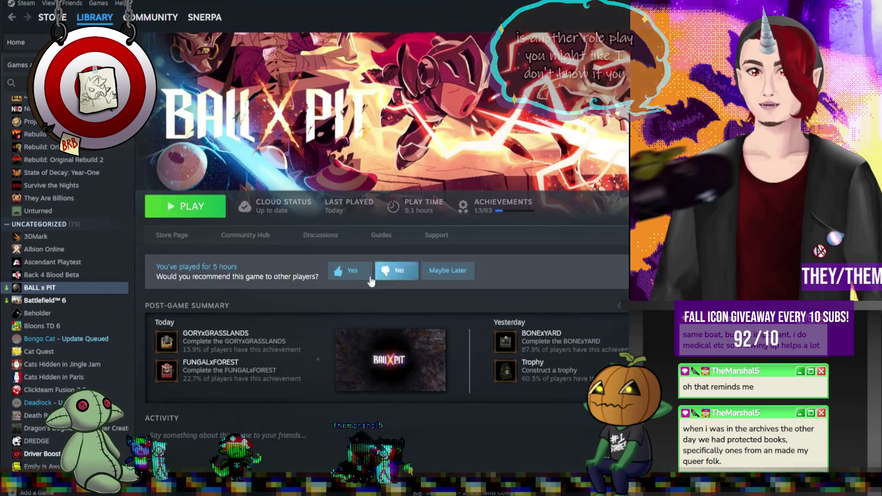
pyautogui.click(169, 239)
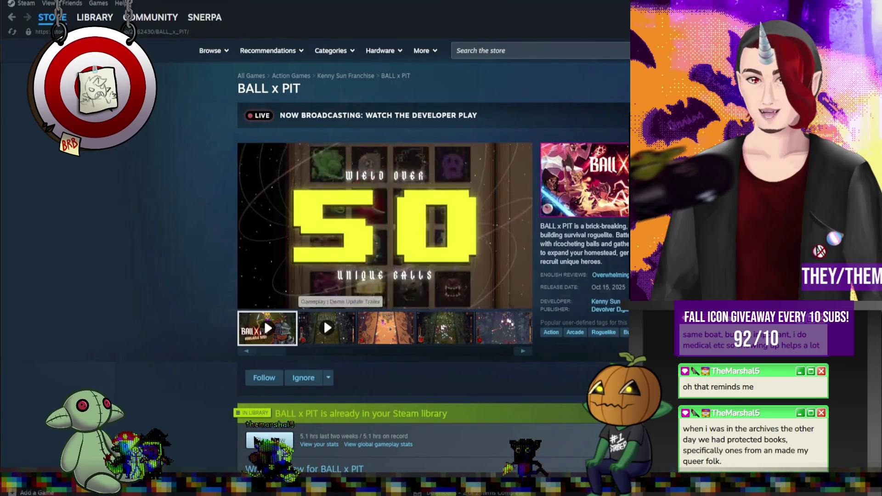
# Skip ahead in the BALL x PIT trailer and browse its Steam store page
pyautogui.click(424, 286)
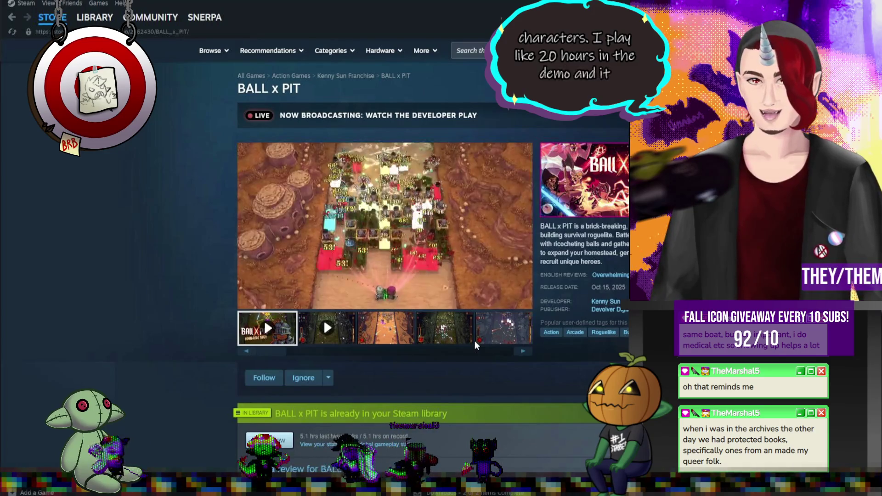
pyautogui.scroll(-7, 347, 353)
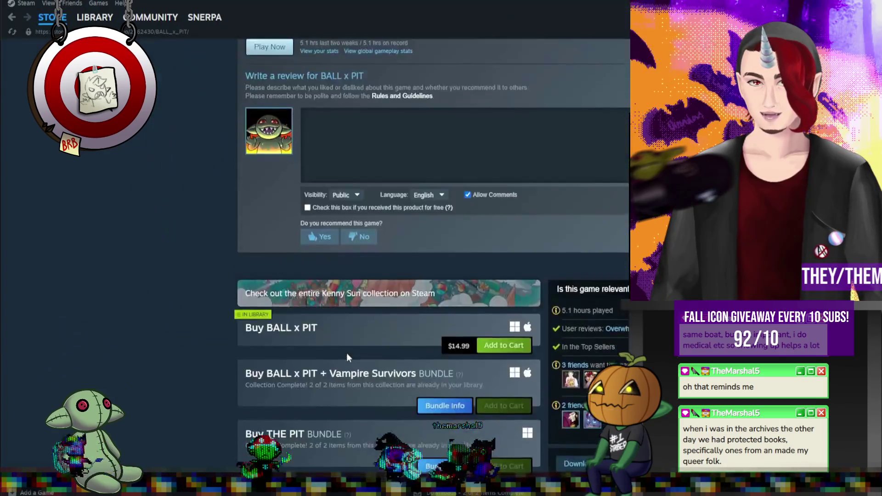
pyautogui.scroll(-5, 347, 355)
pyautogui.scroll(3, 446, 245)
pyautogui.scroll(-5, 455, 294)
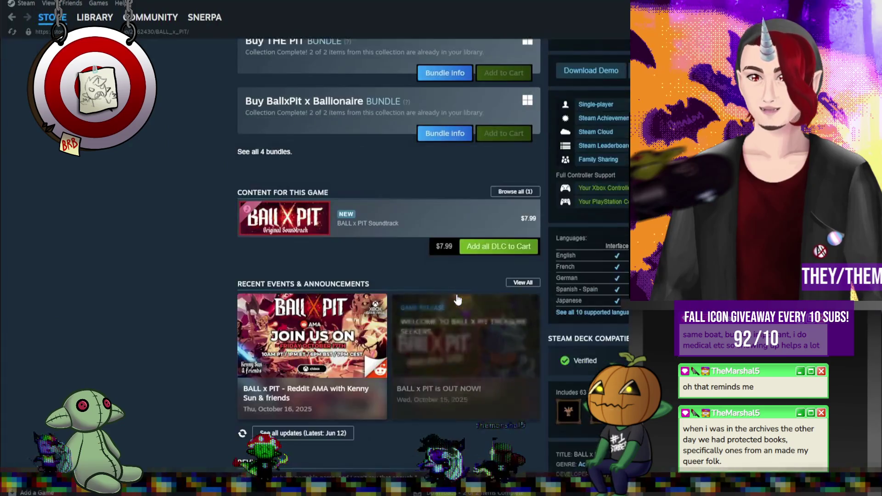
pyautogui.scroll(3, 457, 299)
pyautogui.scroll(3, 456, 298)
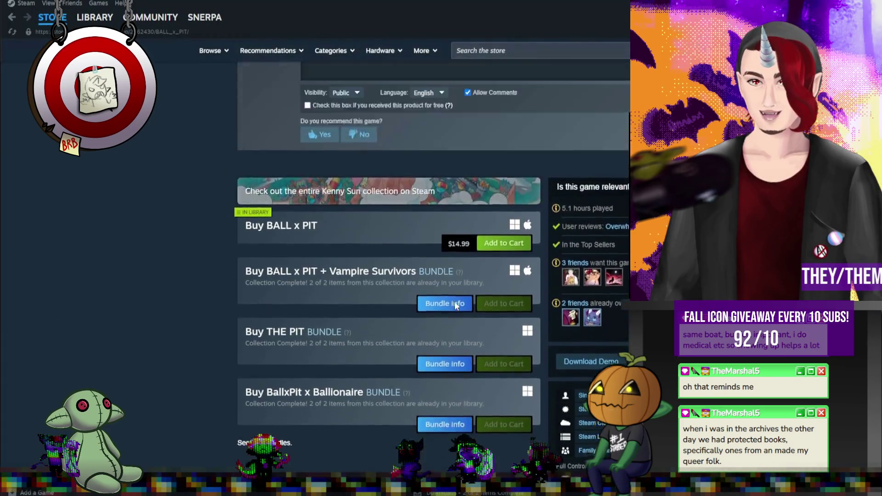
pyautogui.scroll(1, 455, 306)
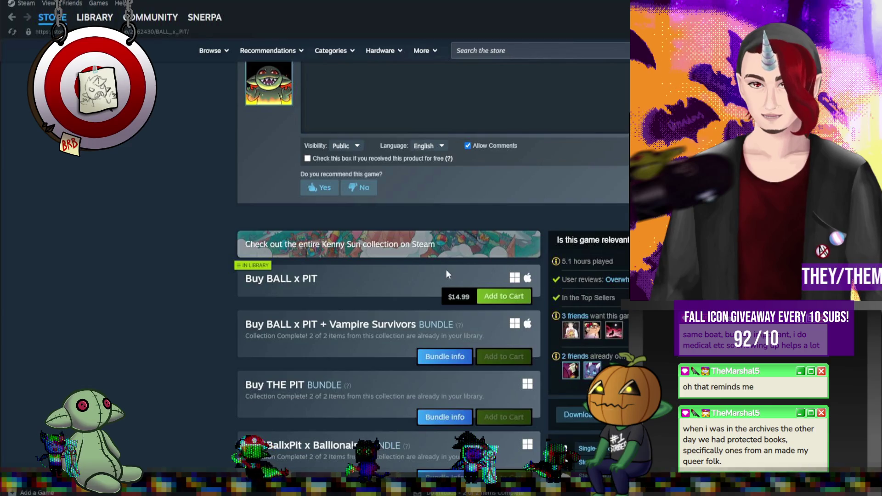
pyautogui.scroll(-2, 445, 272)
pyautogui.scroll(-5, 445, 273)
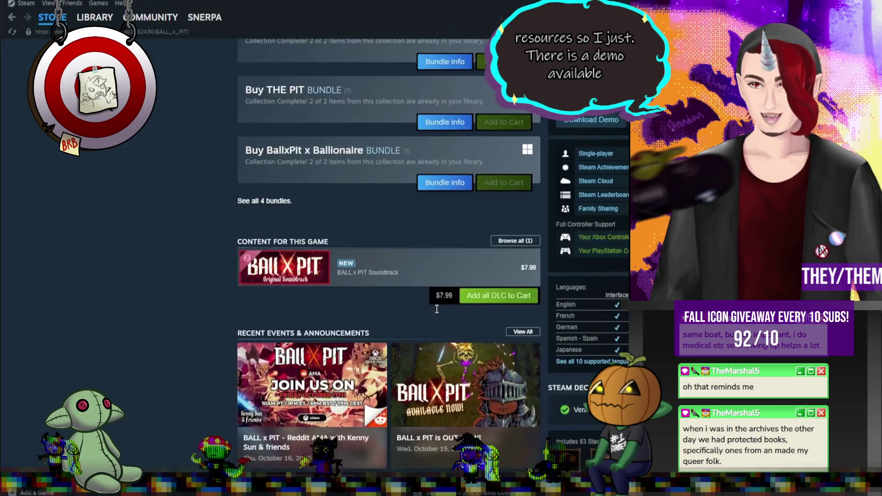
pyautogui.scroll(-4, 436, 309)
# Switch to the BALL x PIT library page, then minimize Steam to return to the drawing
pyautogui.scroll(3, 436, 314)
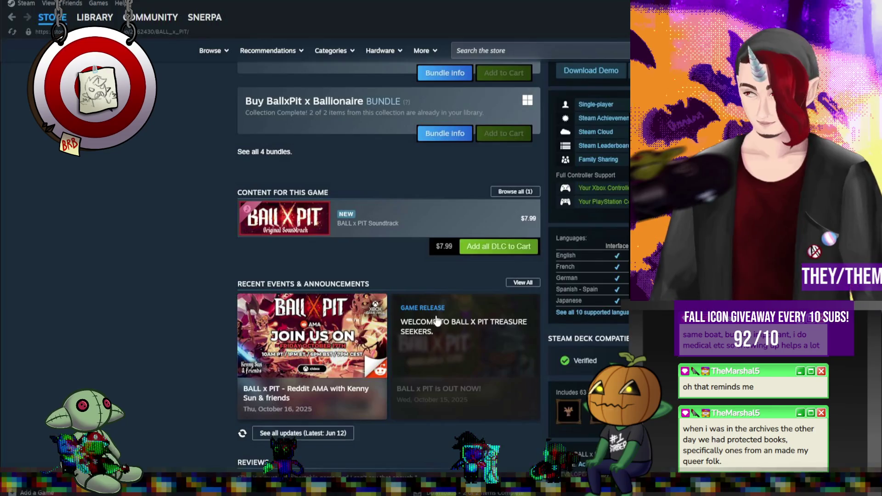
pyautogui.scroll(8, 437, 319)
pyautogui.scroll(6, 435, 311)
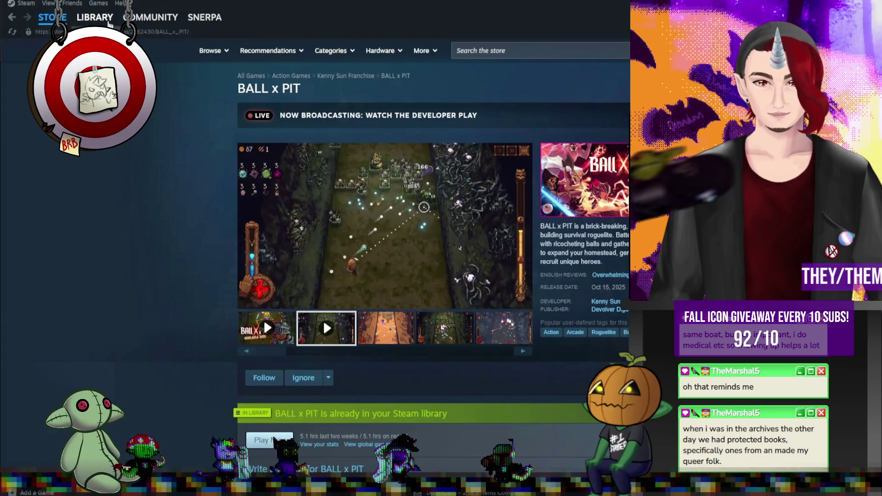
pyautogui.hotkey('alt', 'Left')
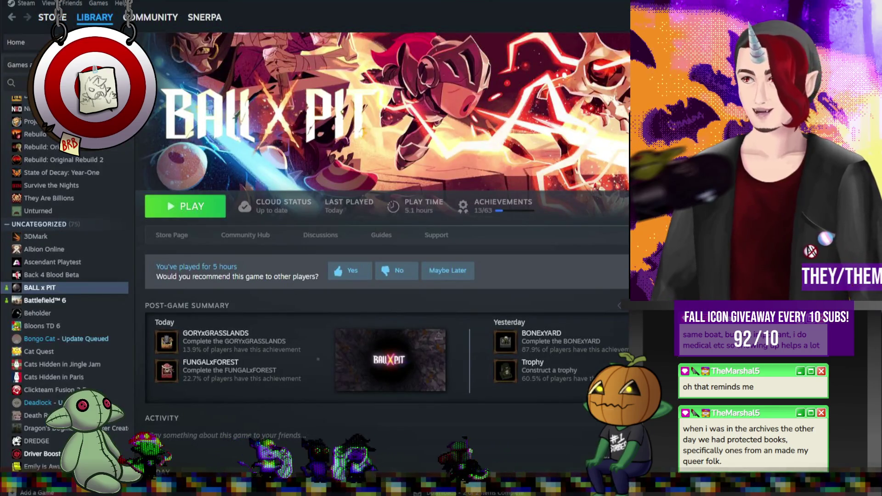
pyautogui.press('super+Down')
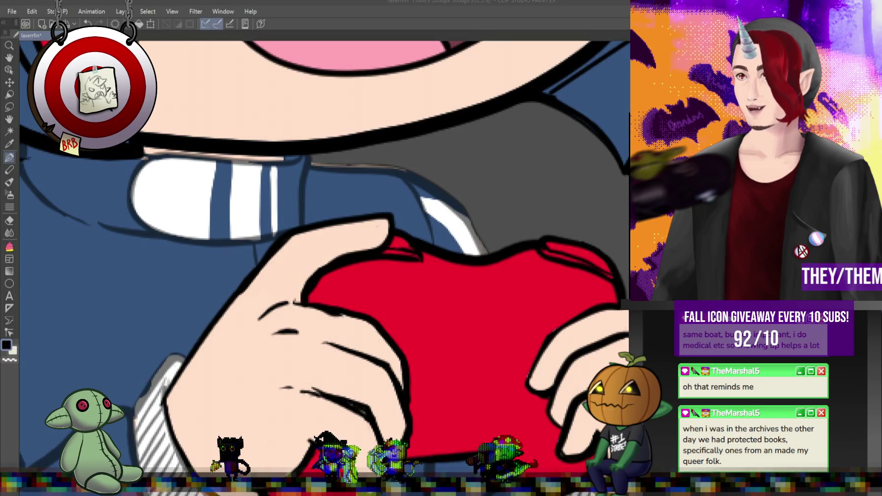
pyautogui.scroll(-3, 564, 262)
pyautogui.scroll(2, 563, 263)
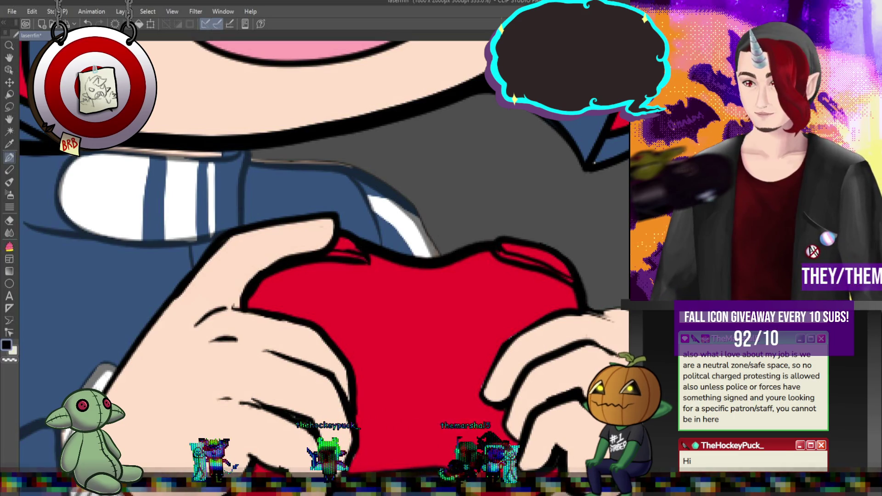
pyautogui.press('Return')
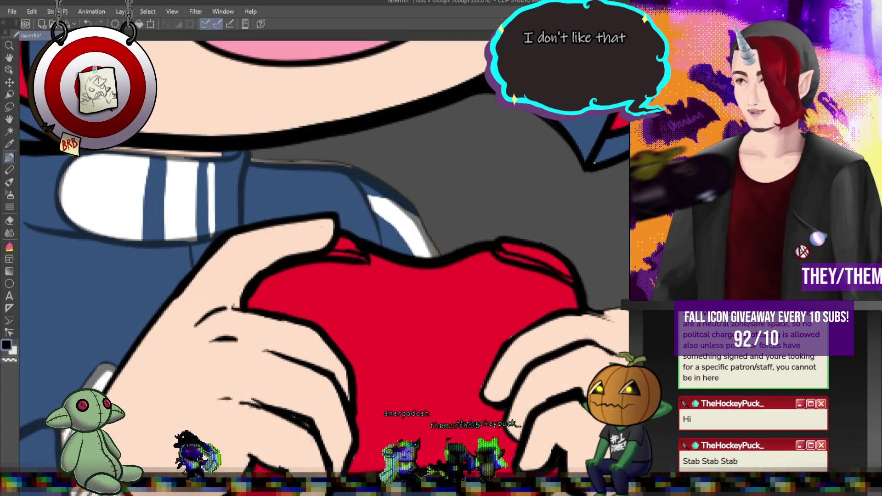
pyautogui.scroll(-2, 547, 326)
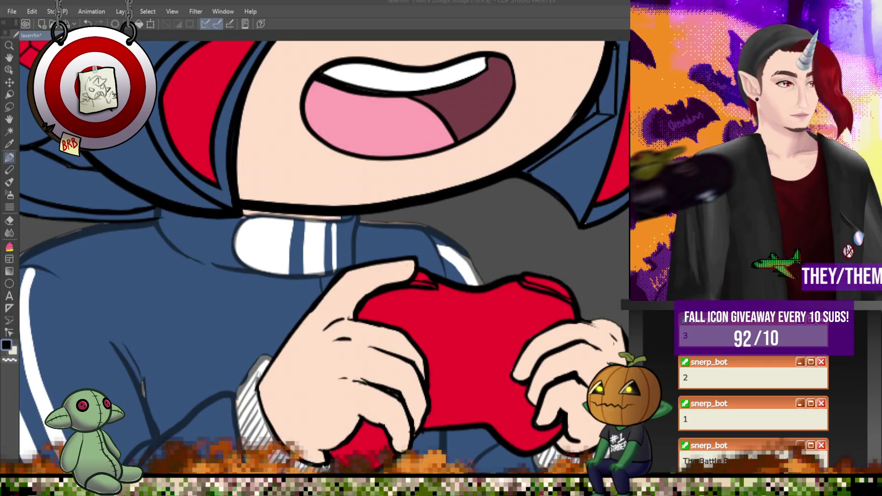
# Outline a raised index finger above the controller's right side and fill it with skin tone
pyautogui.scroll(-3, 516, 266)
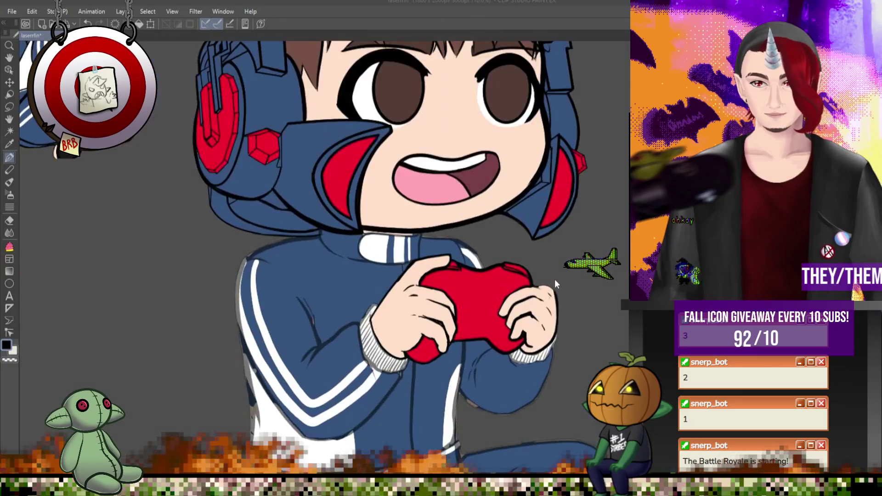
pyautogui.scroll(2, 555, 279)
pyautogui.moveTo(513, 257); pyautogui.dragTo(549, 291)
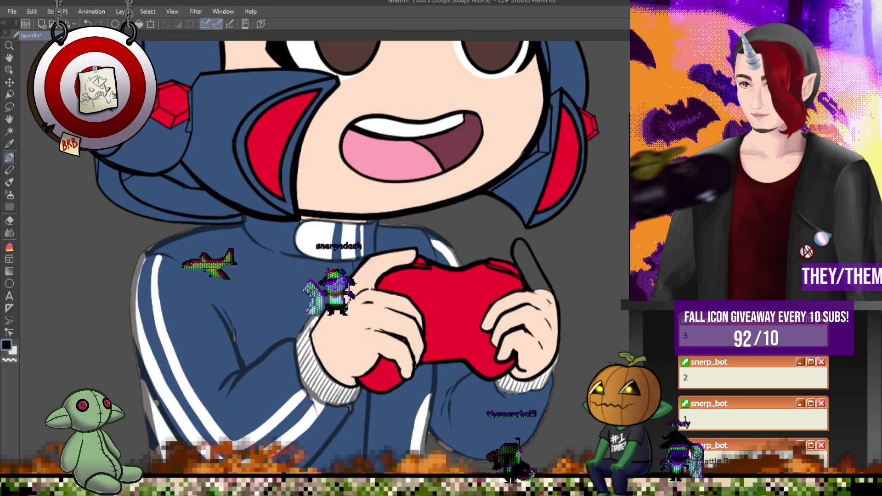
pyautogui.scroll(2, 528, 264)
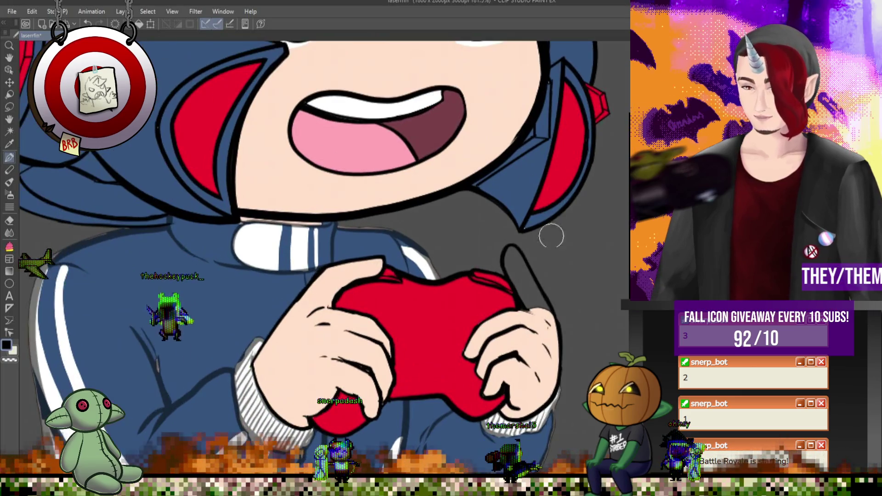
pyautogui.scroll(2, 524, 271)
pyautogui.scroll(1, 514, 280)
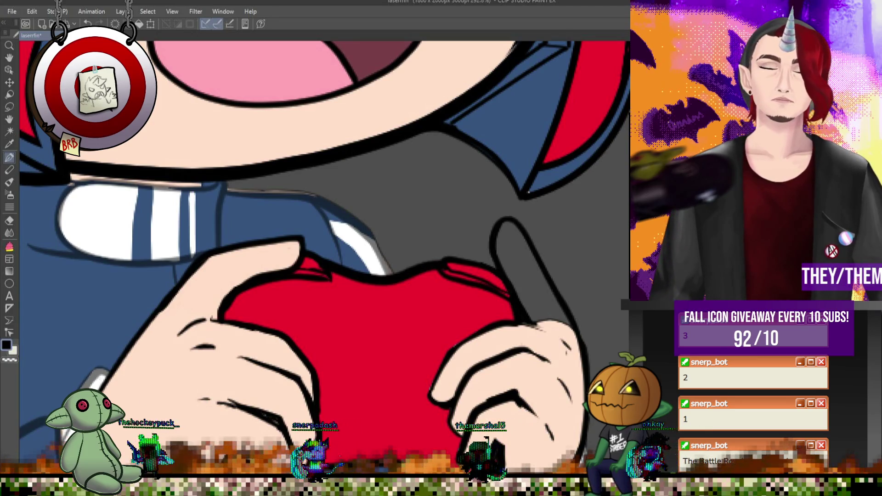
pyautogui.moveTo(553, 318)
pyautogui.mouseDown()
pyautogui.moveTo(533, 299)
pyautogui.moveTo(509, 226)
pyautogui.moveTo(522, 266)
pyautogui.mouseUp()
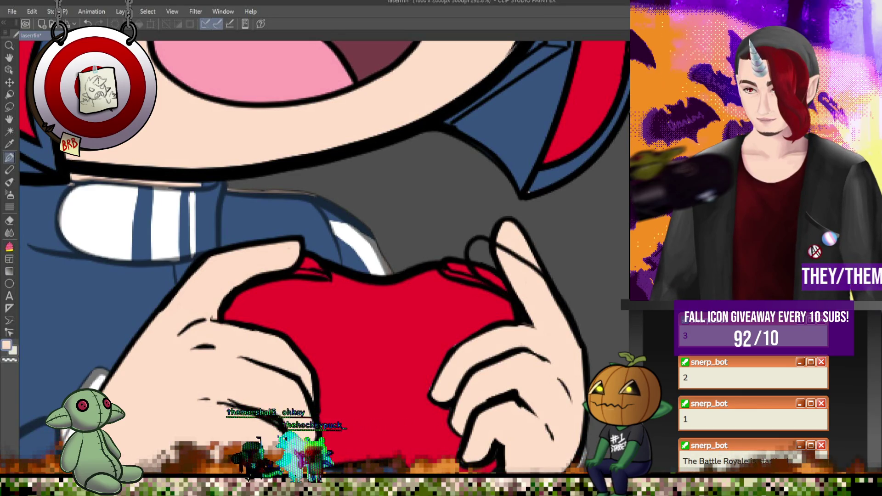
# Undo the finger and repaint it longer in skin tone, toggling undo/redo to compare poses
pyautogui.hotkey('ctrl', 'z')
pyautogui.scroll(2, 481, 252)
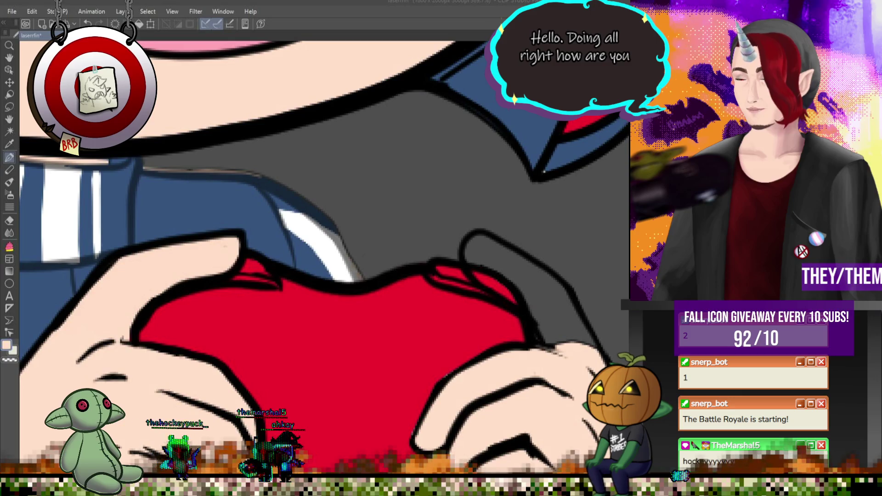
pyautogui.moveTo(577, 365)
pyautogui.mouseDown()
pyautogui.moveTo(585, 343)
pyautogui.moveTo(515, 296)
pyautogui.moveTo(515, 284)
pyautogui.moveTo(539, 277)
pyautogui.mouseUp()
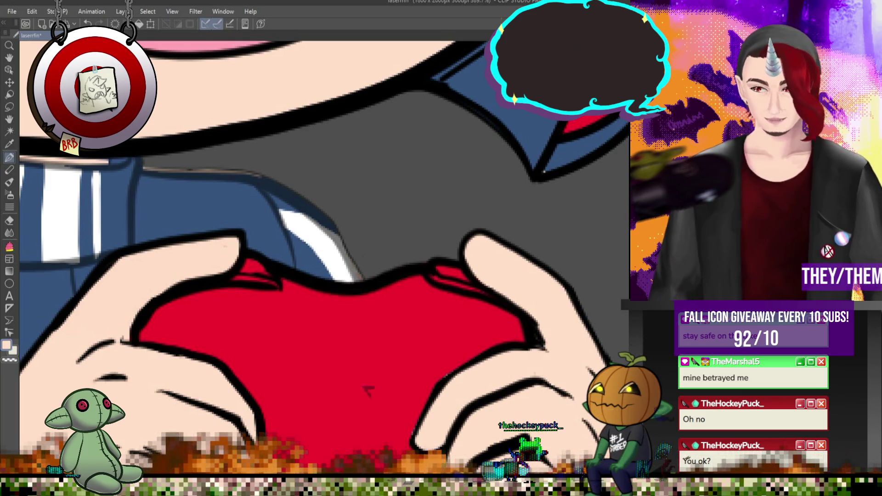
pyautogui.hotkey('ctrl', 'z')
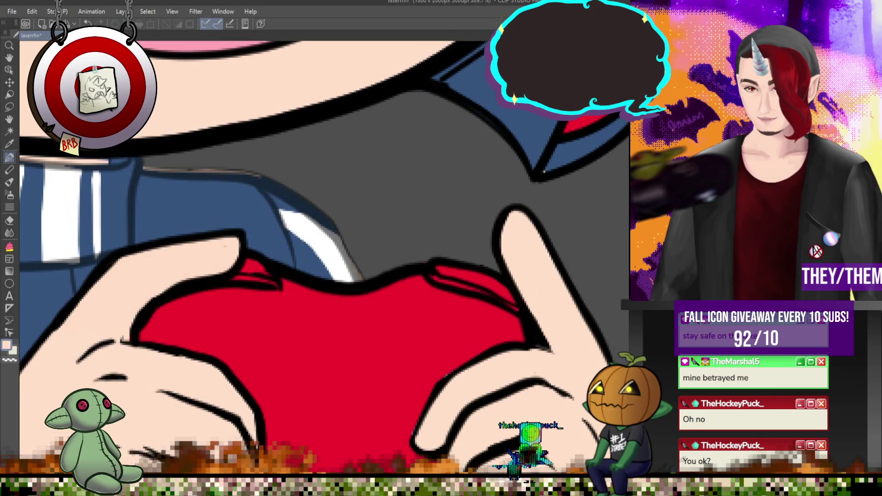
pyautogui.hotkey('ctrl', 'y')
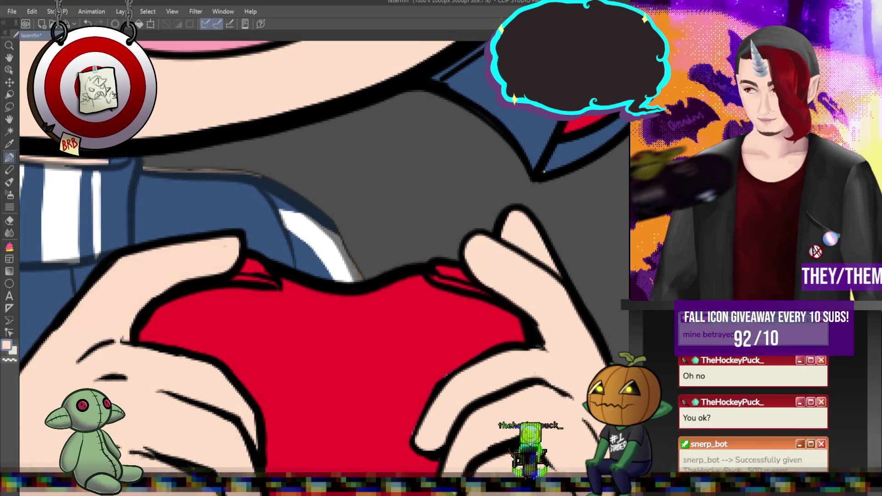
# Zoom in and sample the dark eye colour from the small reference chibi
pyautogui.scroll(-1, 562, 426)
pyautogui.scroll(-1, 562, 426)
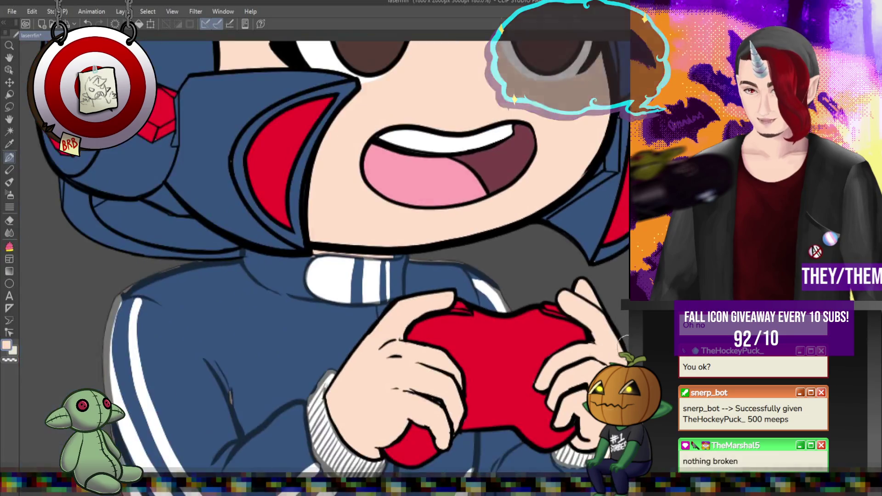
pyautogui.scroll(-1, 562, 426)
pyautogui.scroll(-2, 562, 427)
pyautogui.scroll(3, 436, 257)
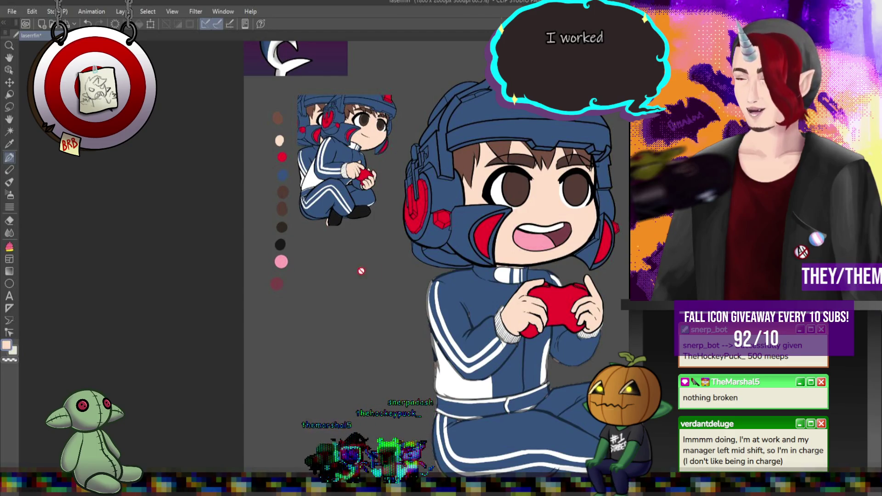
pyautogui.hotkey('ctrl', '+')
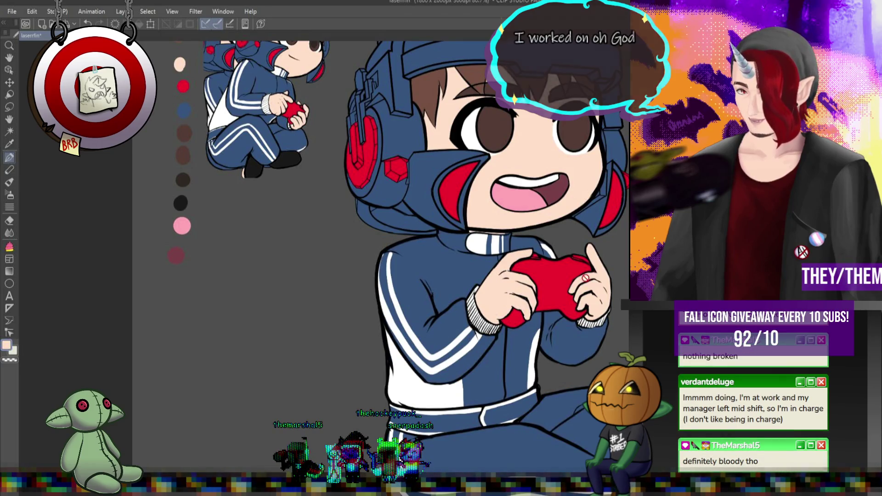
pyautogui.scroll(-2, 603, 279)
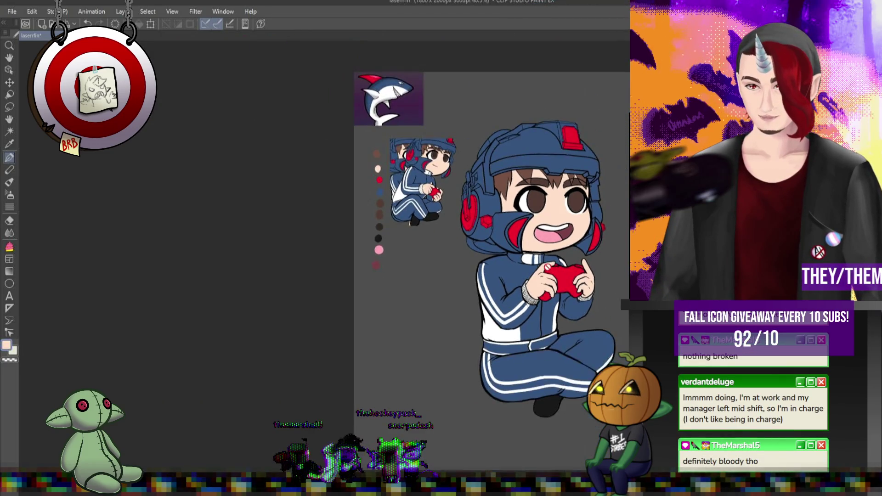
pyautogui.scroll(3, 316, 151)
pyautogui.keyDown('alt'); pyautogui.click(409, 129); pyautogui.keyUp('alt')
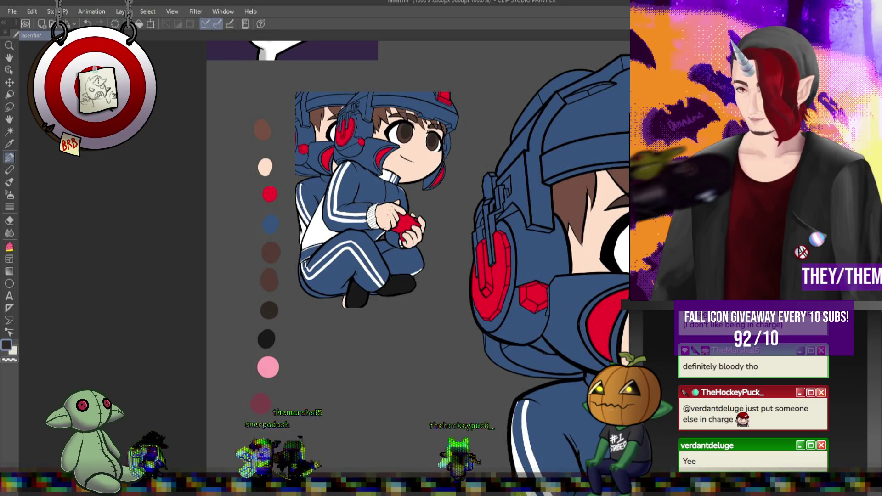
# Draw dark ovals inside both irises and start shading the left iris darker
pyautogui.scroll(-3, 414, 257)
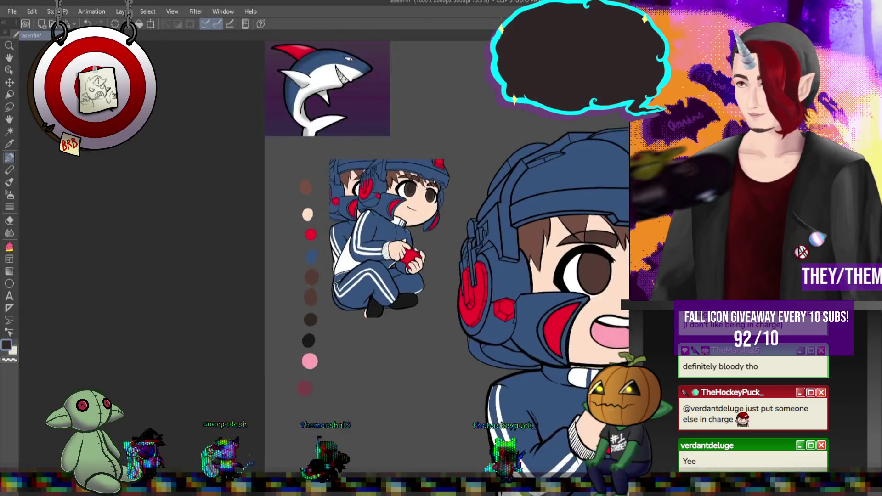
pyautogui.scroll(3, 461, 233)
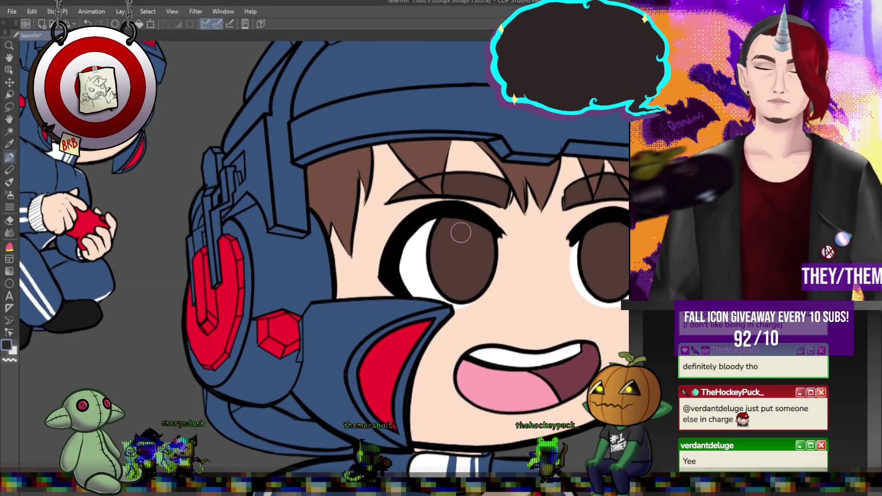
pyautogui.moveTo(461, 230); pyautogui.dragTo(463, 229)
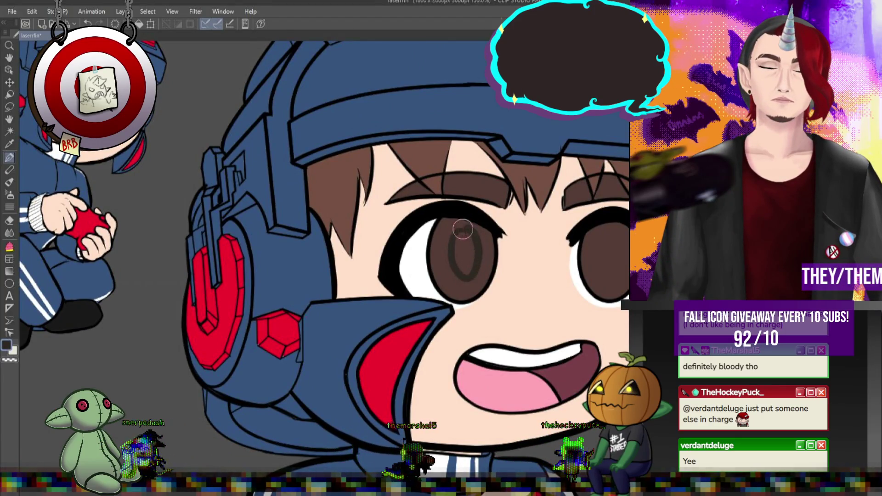
pyautogui.moveTo(460, 277); pyautogui.dragTo(458, 253)
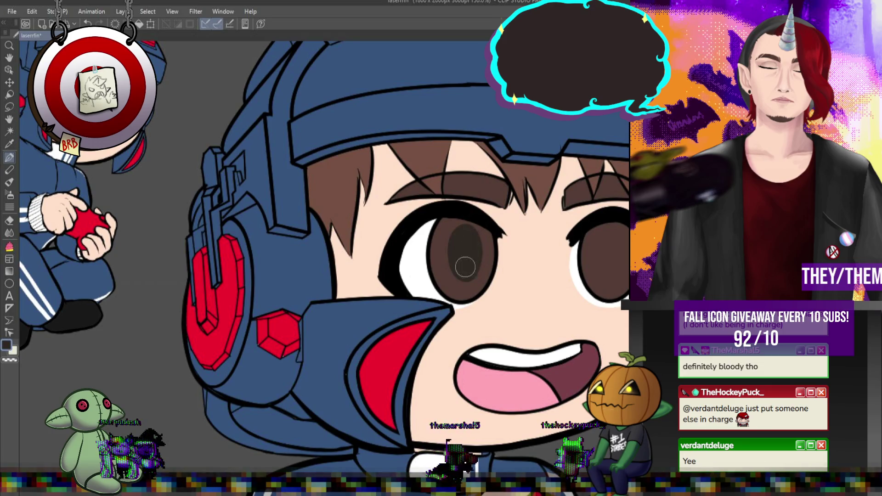
pyautogui.moveTo(613, 230)
pyautogui.mouseDown()
pyautogui.moveTo(619, 243)
pyautogui.moveTo(611, 248)
pyautogui.mouseUp()
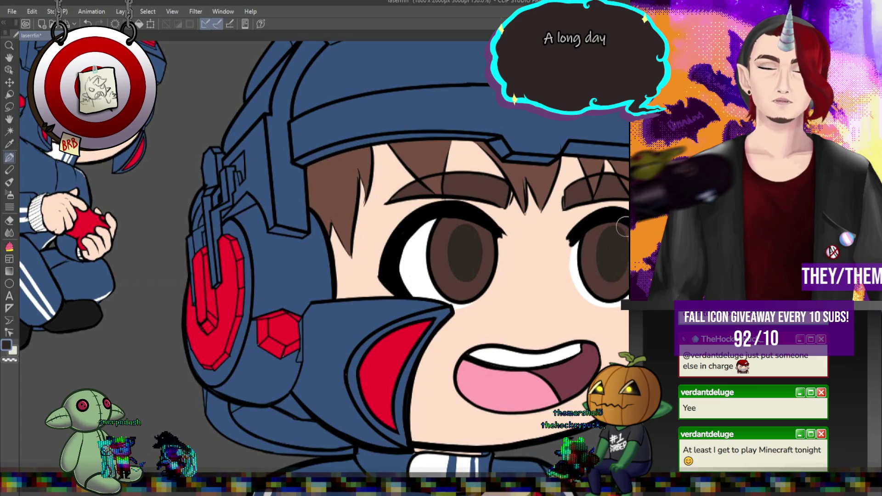
# Deepen the left iris shading and redo the darker shading on the right iris
pyautogui.moveTo(449, 260); pyautogui.dragTo(474, 224)
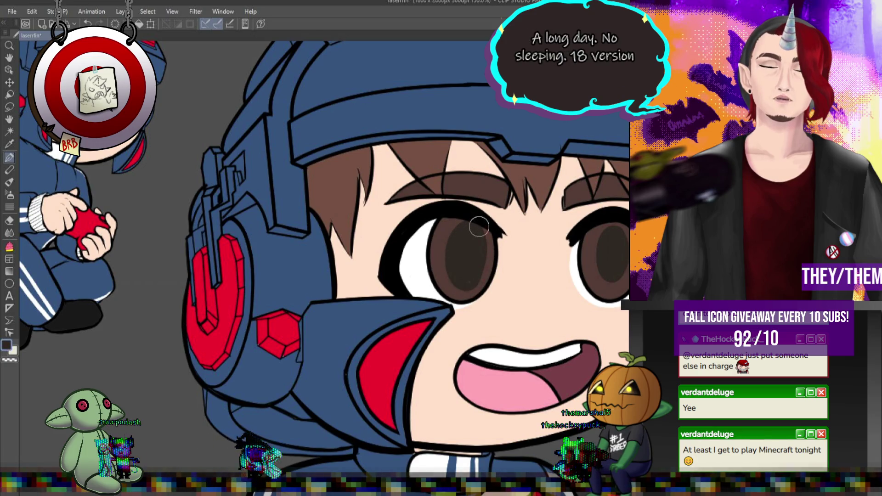
pyautogui.moveTo(464, 217)
pyautogui.mouseDown()
pyautogui.moveTo(459, 279)
pyautogui.moveTo(467, 227)
pyautogui.mouseUp()
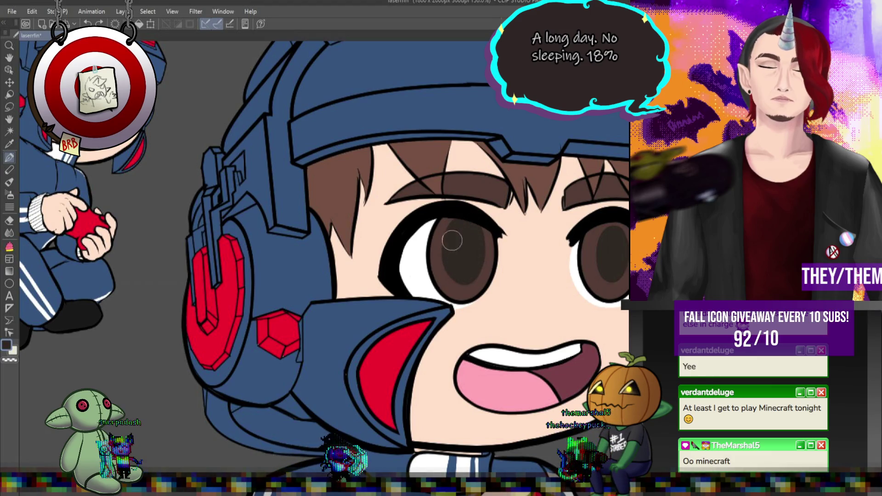
pyautogui.moveTo(611, 235); pyautogui.dragTo(610, 223)
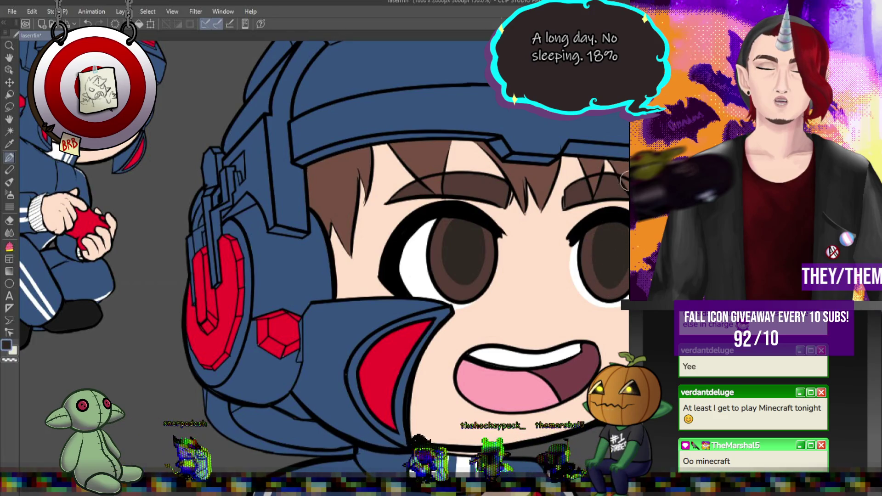
pyautogui.hotkey('ctrl', 'z')
pyautogui.hotkey('ctrl', 'z')
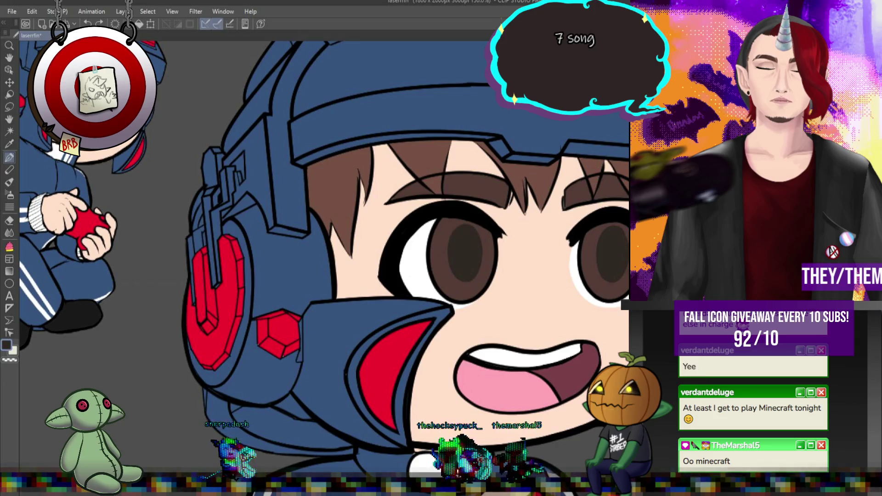
pyautogui.moveTo(603, 229); pyautogui.dragTo(611, 230)
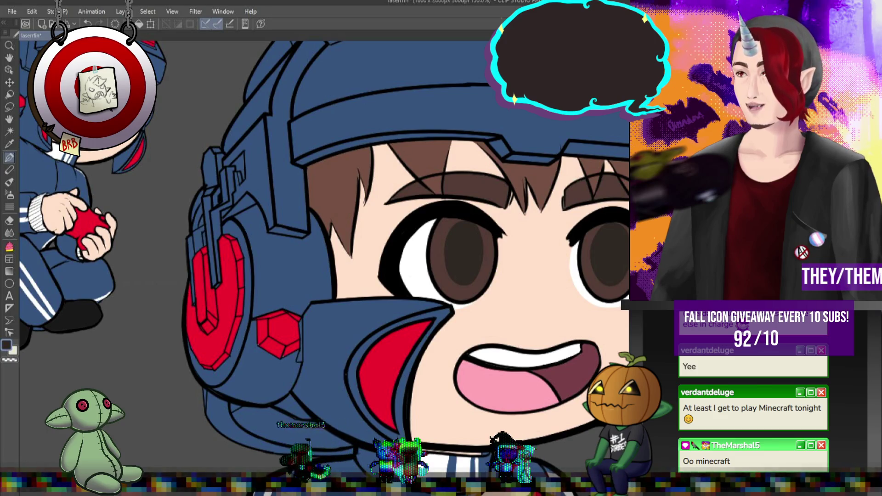
pyautogui.scroll(-5, 527, 236)
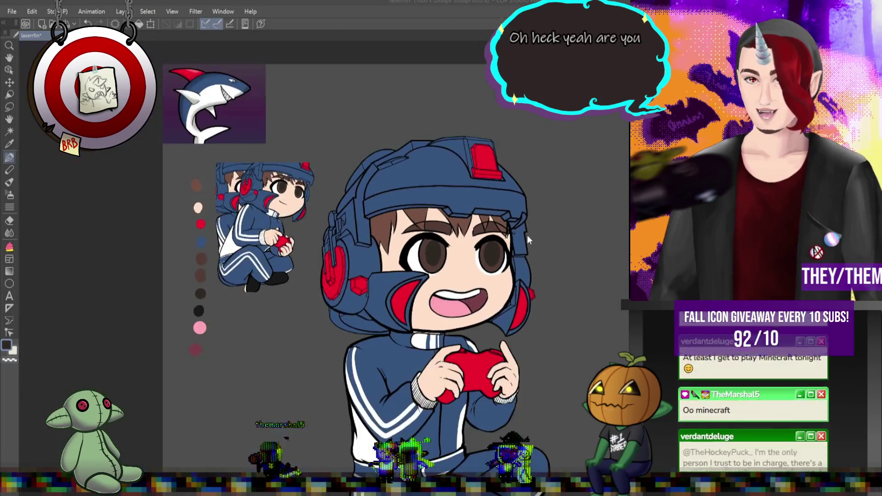
pyautogui.scroll(1, 527, 236)
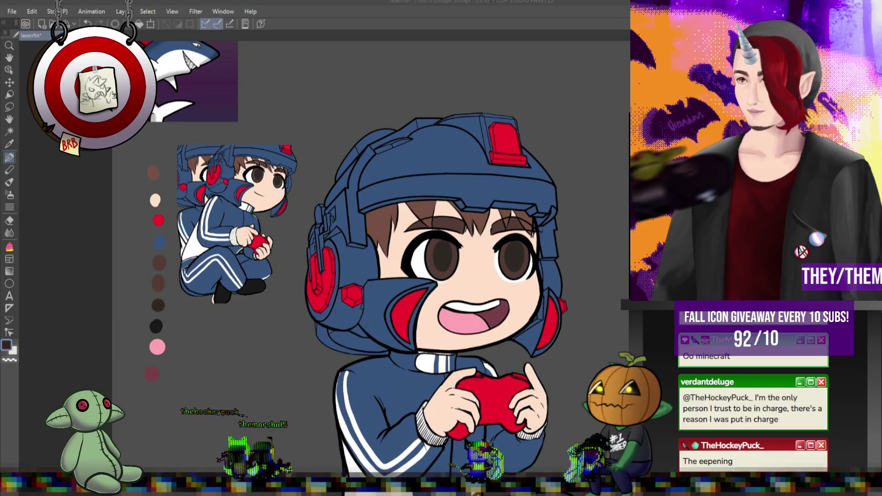
pyautogui.scroll(-3, 439, 344)
pyautogui.scroll(3, 440, 339)
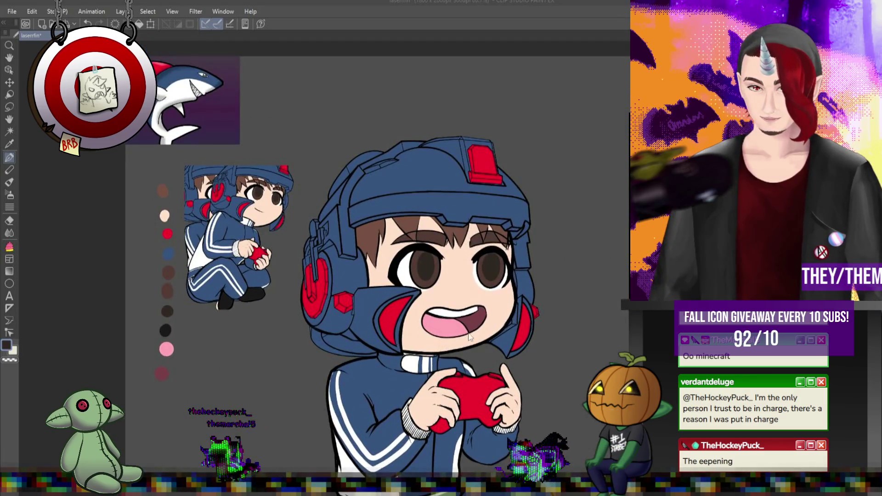
pyautogui.scroll(1, 460, 339)
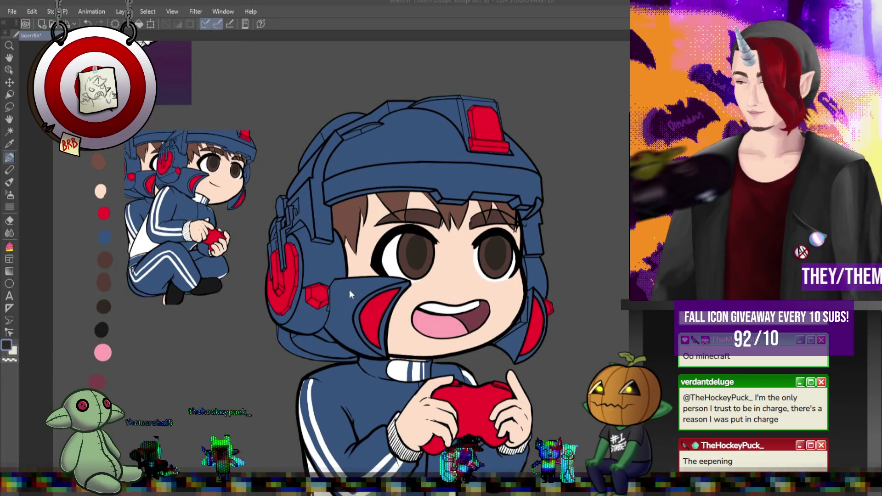
pyautogui.scroll(-1, 353, 292)
pyautogui.scroll(1, 367, 284)
pyautogui.scroll(1, 366, 285)
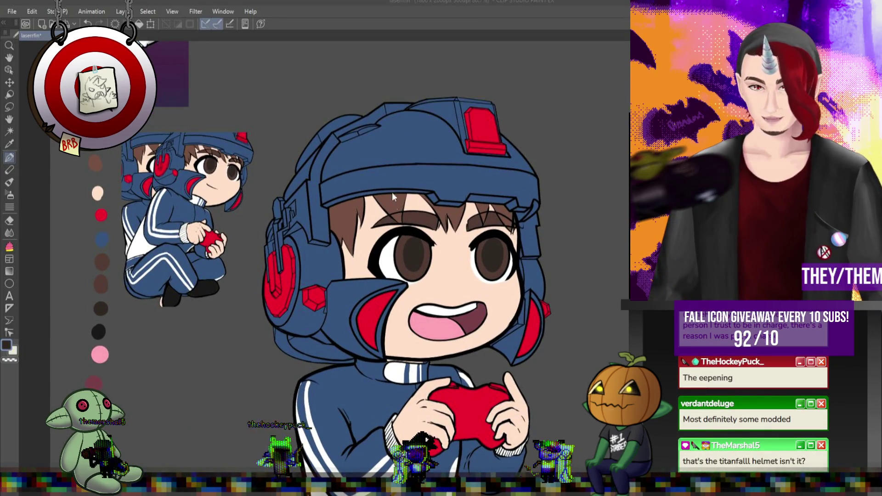
pyautogui.scroll(-1, 394, 162)
pyautogui.scroll(2, 410, 174)
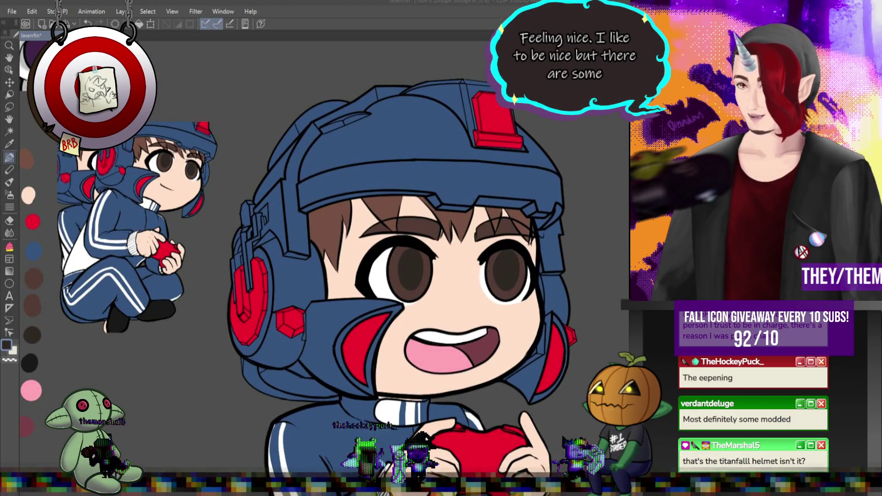
pyautogui.scroll(-3, 447, 244)
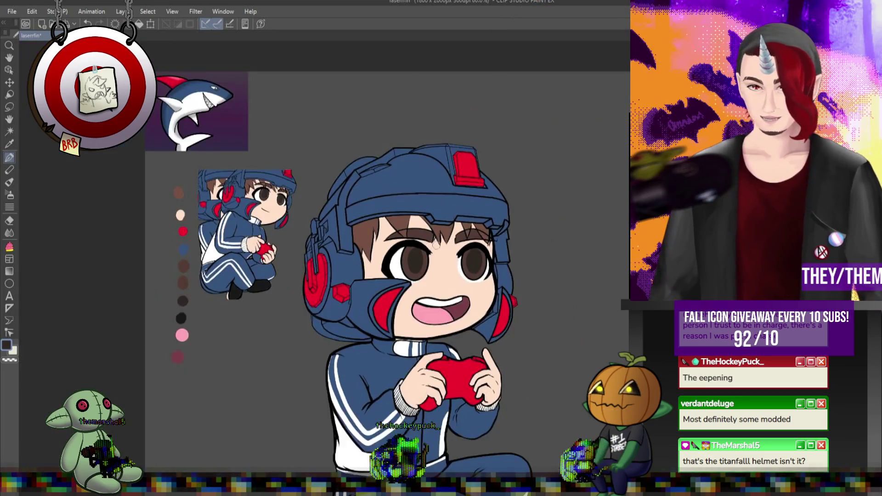
pyautogui.scroll(2, 446, 244)
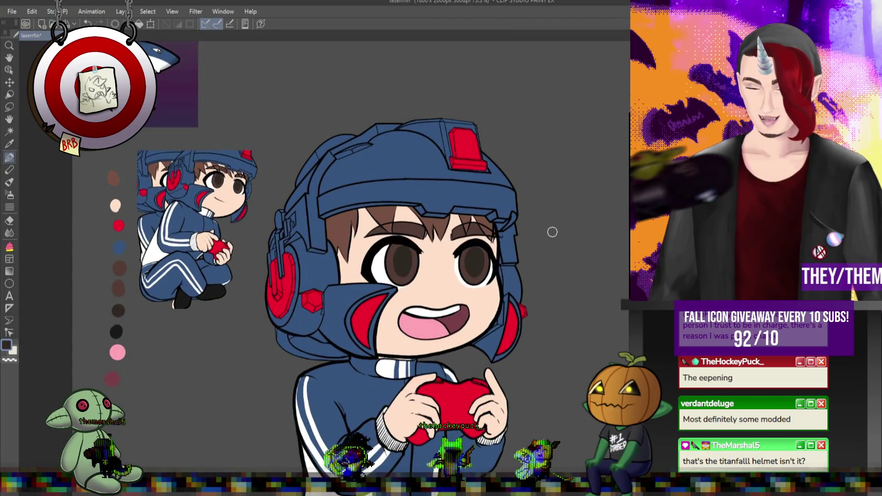
pyautogui.scroll(-1, 552, 232)
pyautogui.scroll(-1, 531, 244)
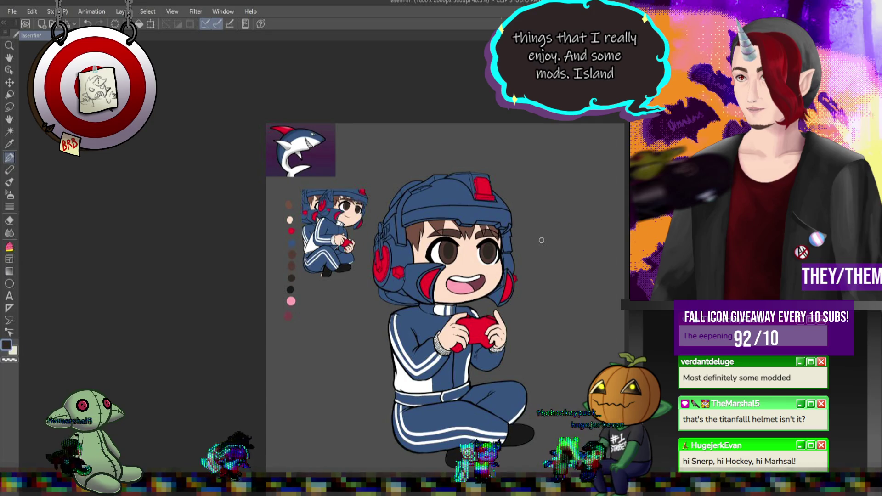
pyautogui.scroll(1, 541, 241)
pyautogui.scroll(1, 542, 241)
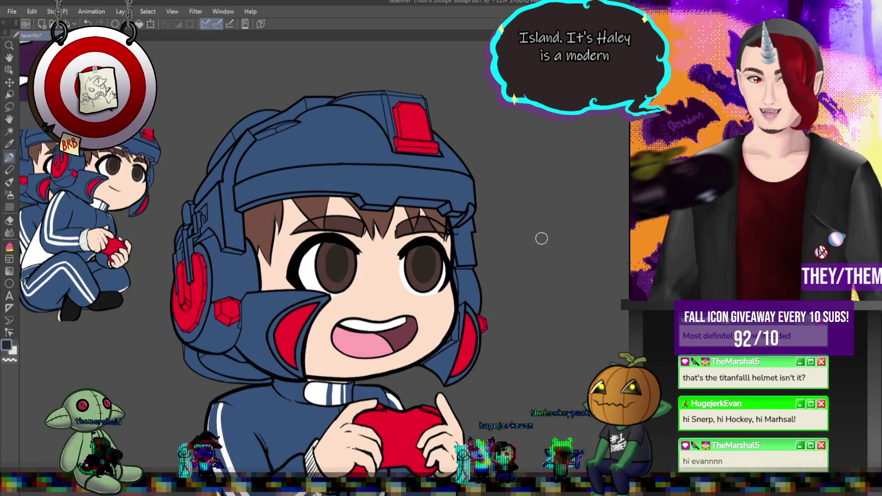
pyautogui.scroll(-2, 541, 238)
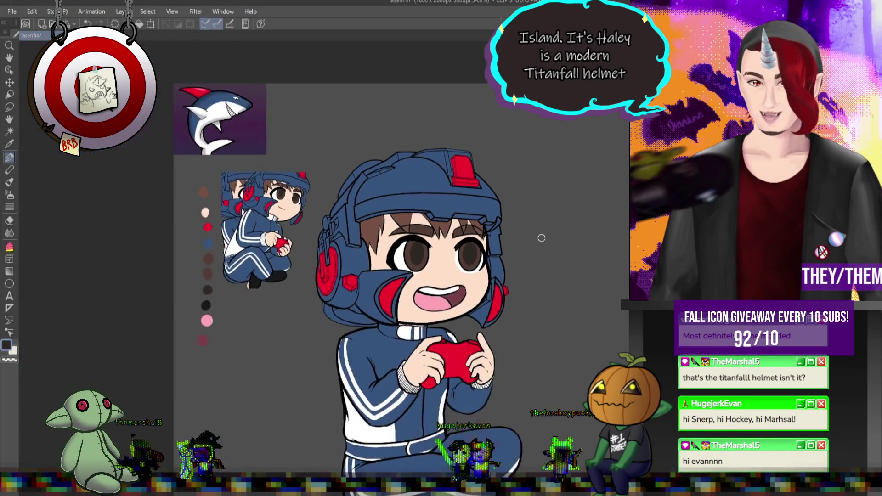
pyautogui.scroll(2, 541, 238)
pyautogui.scroll(1, 541, 238)
pyautogui.scroll(1, 541, 238)
pyautogui.scroll(1, 541, 237)
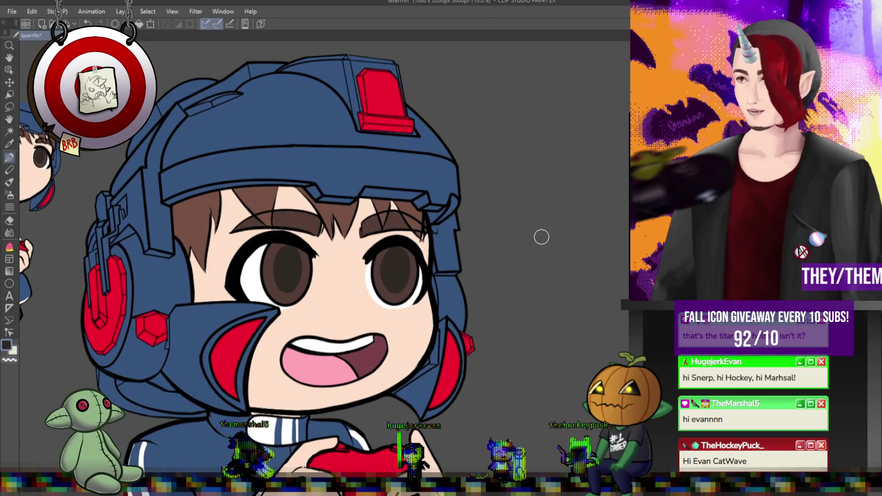
pyautogui.scroll(-3, 361, 237)
pyautogui.scroll(2, 388, 310)
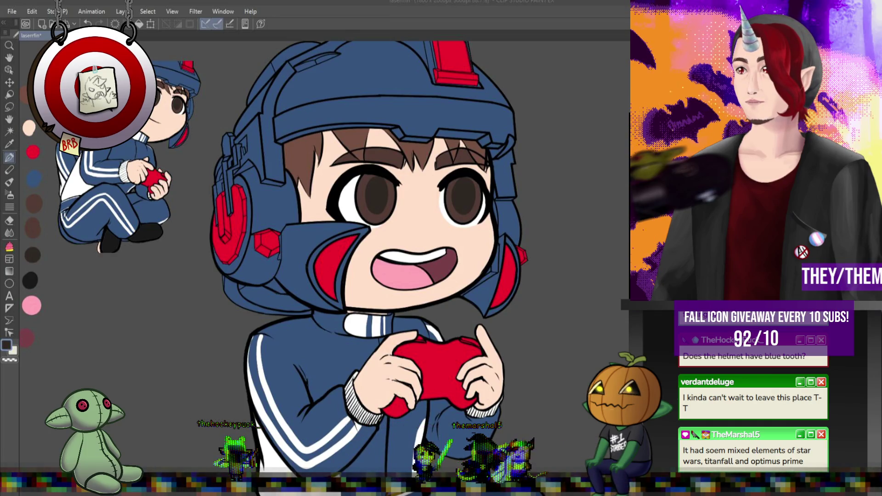
pyautogui.scroll(-3, 504, 292)
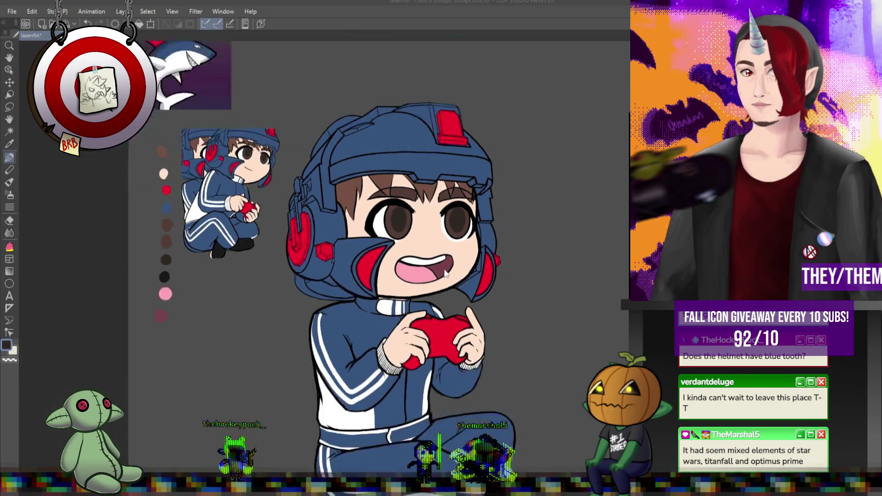
pyautogui.scroll(-3, 459, 281)
pyautogui.scroll(3, 443, 299)
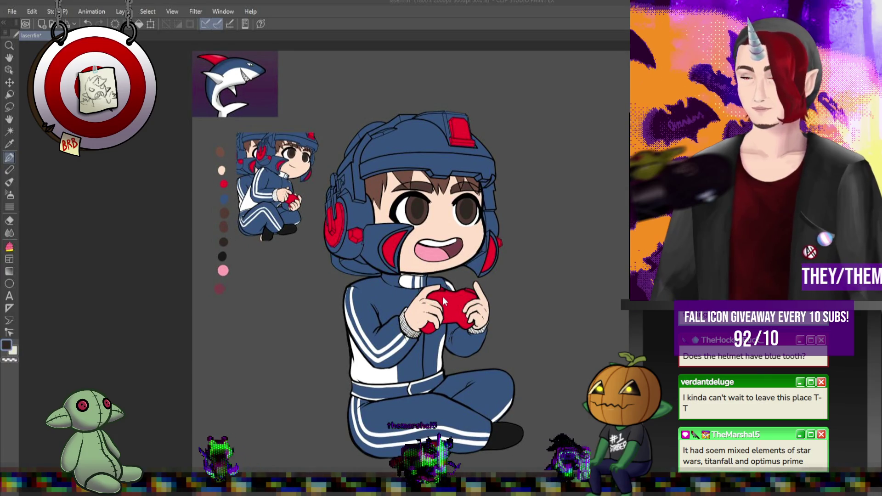
pyautogui.scroll(1, 443, 295)
pyautogui.scroll(-2, 443, 295)
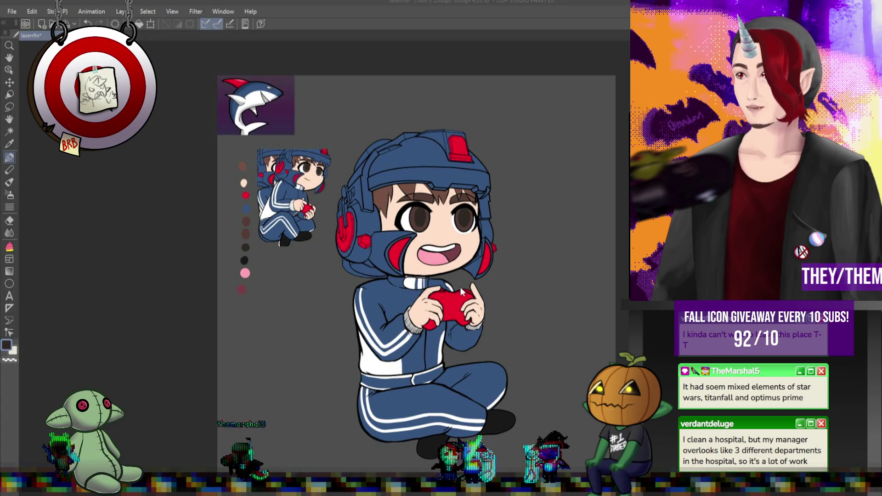
pyautogui.scroll(3, 425, 249)
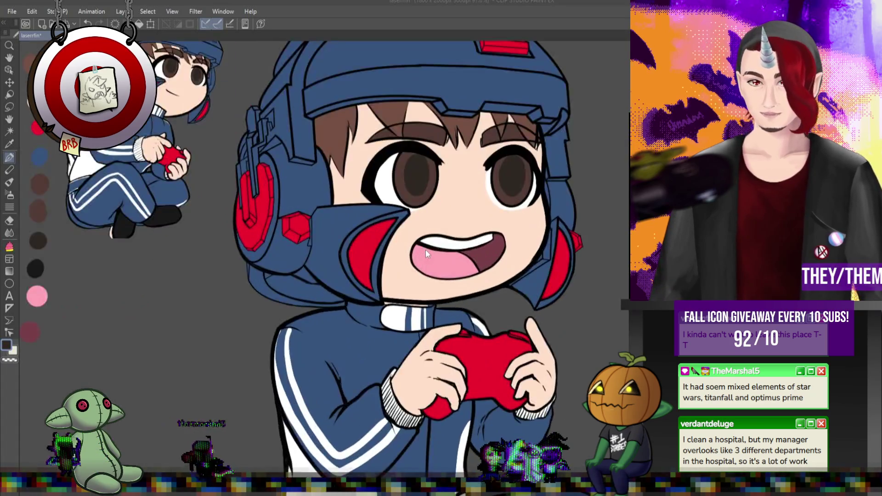
pyautogui.scroll(-2, 437, 252)
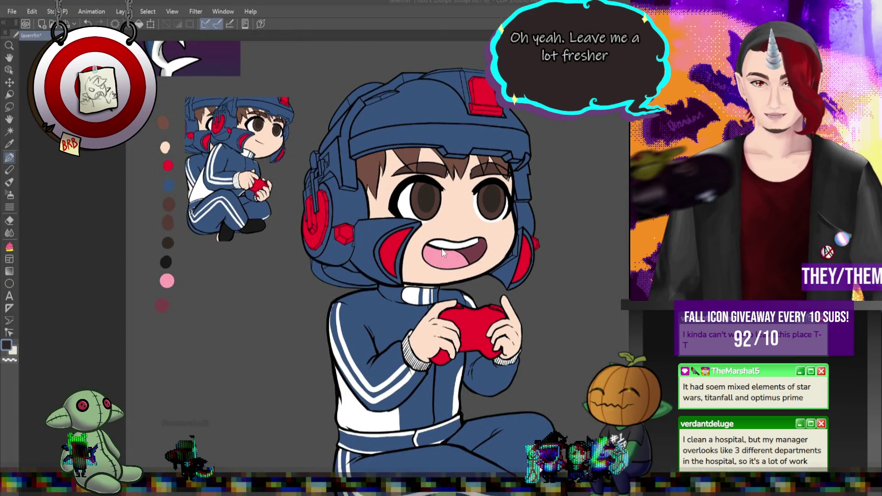
pyautogui.scroll(1, 605, 283)
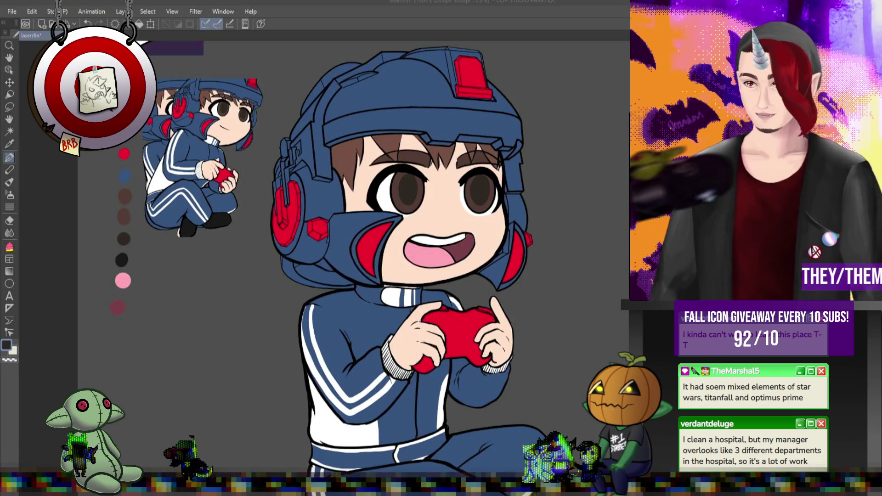
pyautogui.scroll(2, 552, 329)
pyautogui.scroll(2, 485, 305)
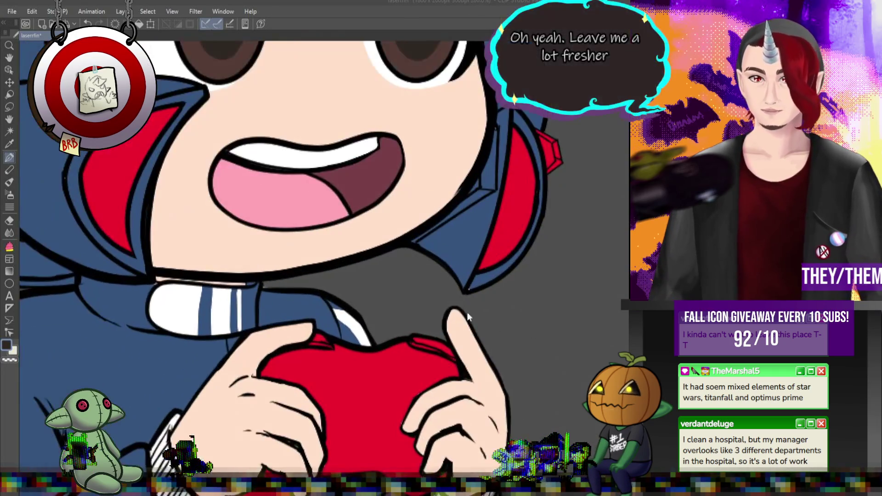
# Sample the hood's blue as the painting colour and pan to the hood's left side
pyautogui.scroll(-1, 485, 305)
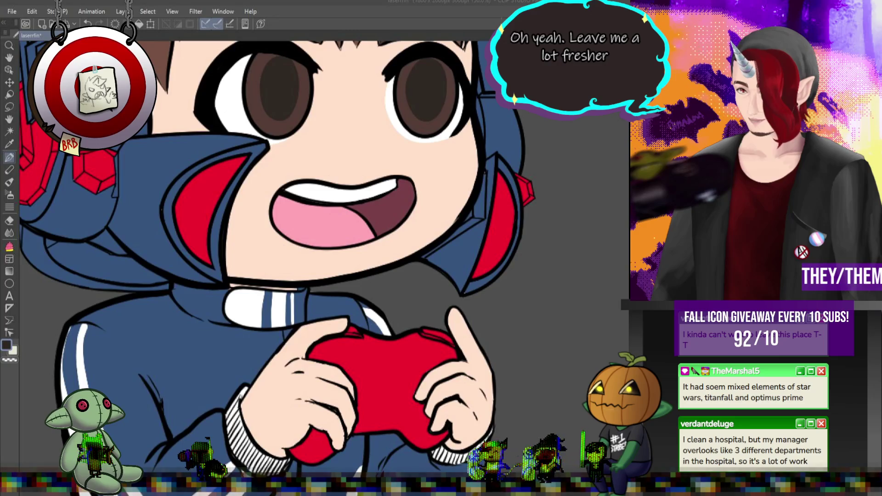
pyautogui.scroll(1, 397, 238)
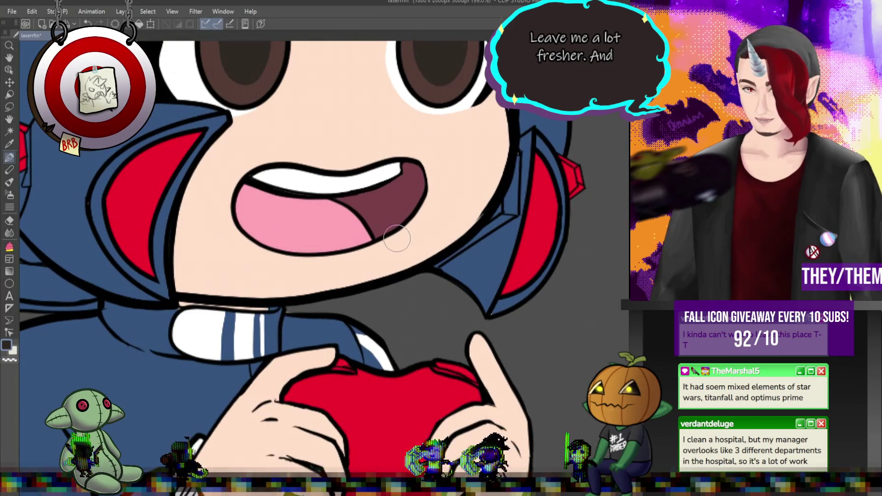
pyautogui.keyDown('alt'); pyautogui.click(519, 163); pyautogui.keyUp('alt')
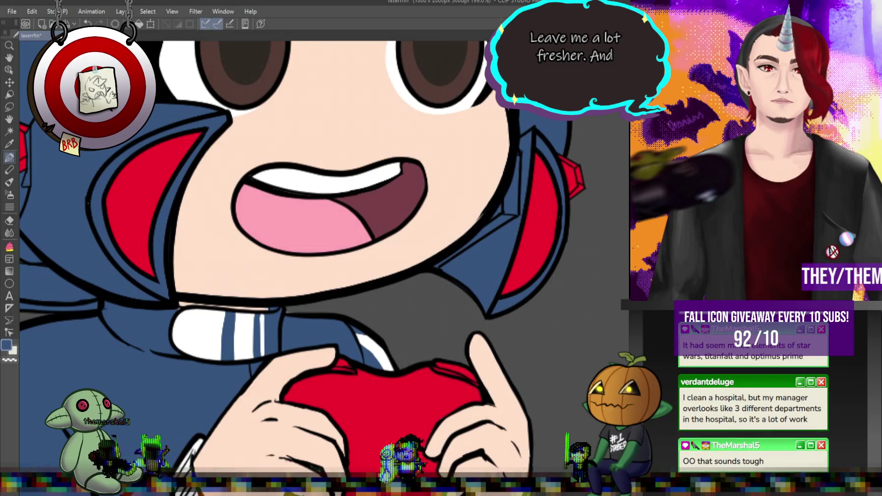
pyautogui.moveTo(322, 230); pyautogui.dragTo(500, 230)
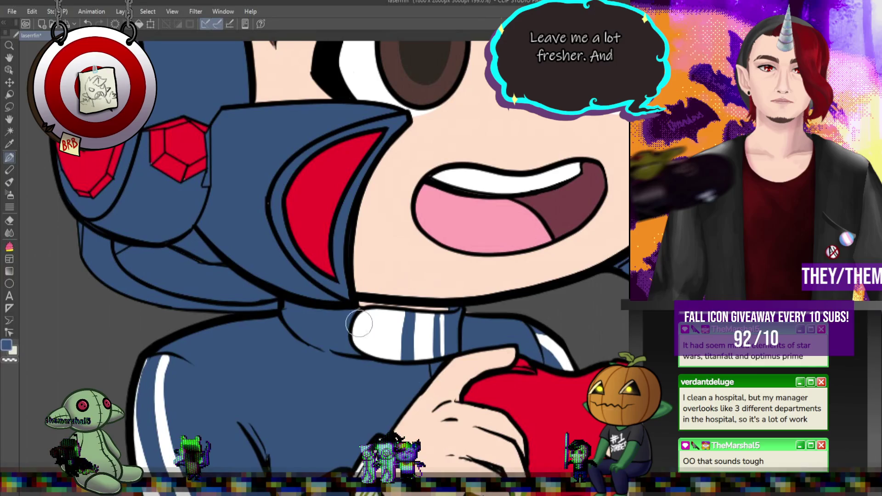
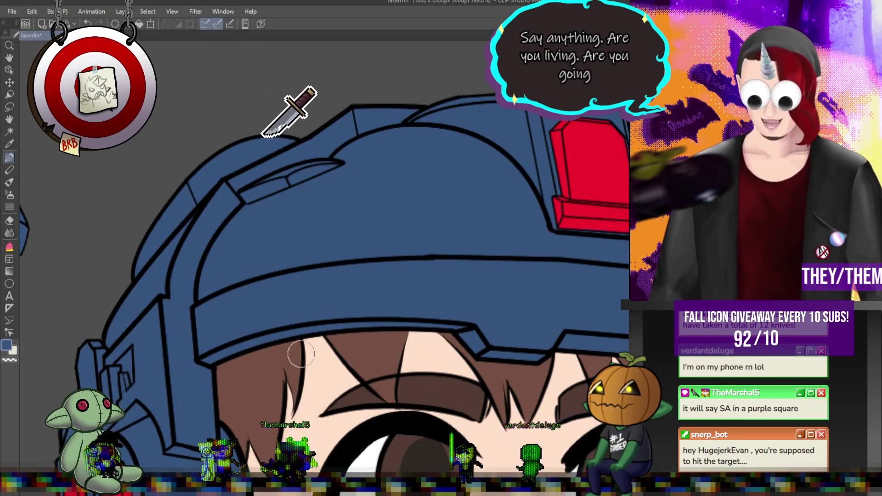
# Zoom in and out on the canvas to inspect the reference character
pyautogui.scroll(-2, 301, 354)
pyautogui.scroll(-2, 406, 240)
pyautogui.scroll(-2, 444, 363)
pyautogui.scroll(3, 445, 363)
pyautogui.scroll(-2, 448, 365)
pyautogui.scroll(2, 453, 370)
pyautogui.scroll(3, 460, 374)
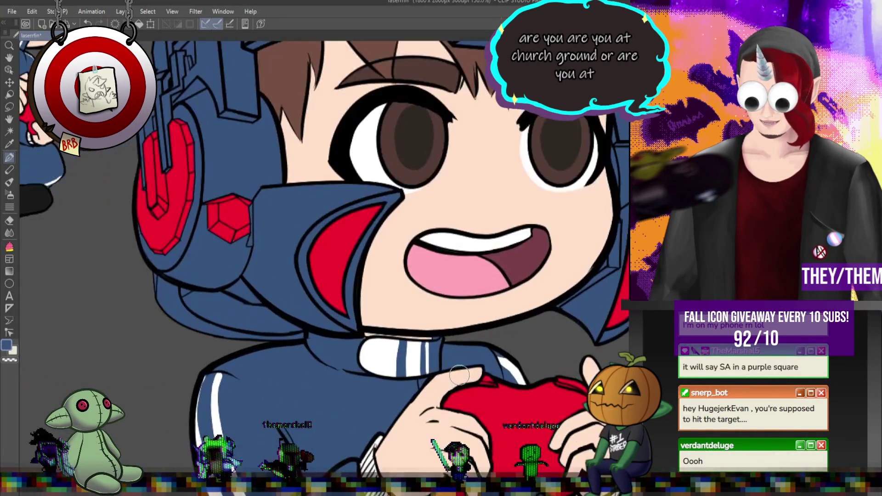
pyautogui.scroll(-2, 460, 375)
pyautogui.scroll(-1, 459, 374)
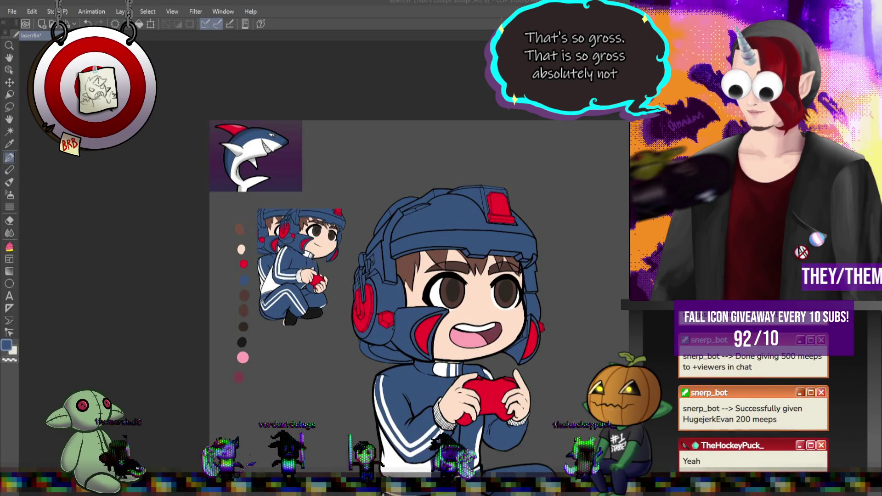
pyautogui.scroll(5, 361, 227)
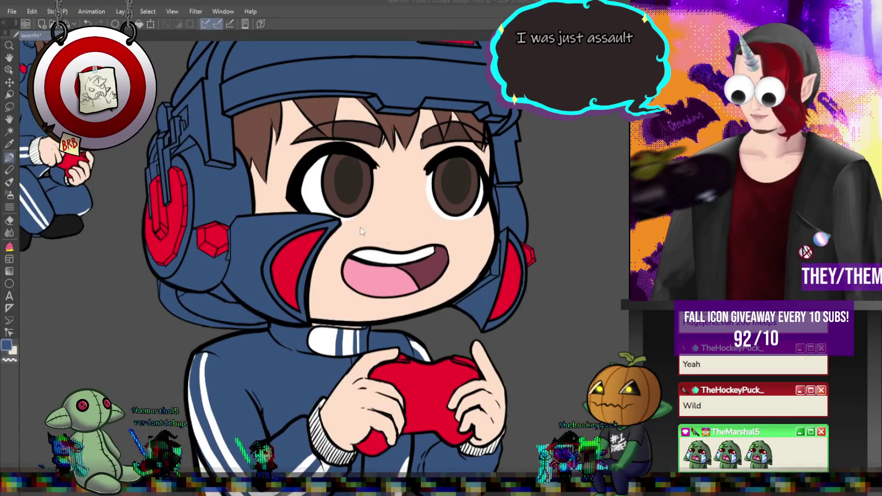
pyautogui.scroll(-6, 404, 282)
pyautogui.scroll(2, 307, 219)
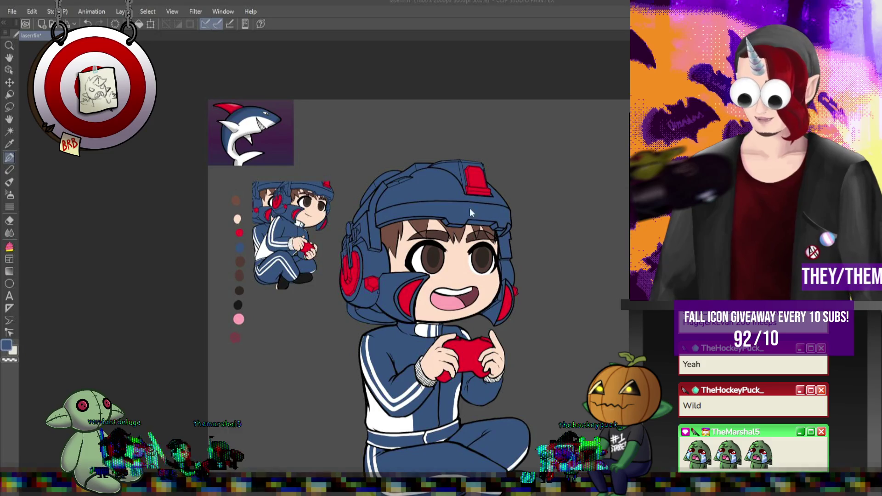
pyautogui.scroll(-3, 398, 255)
pyautogui.scroll(2, 336, 230)
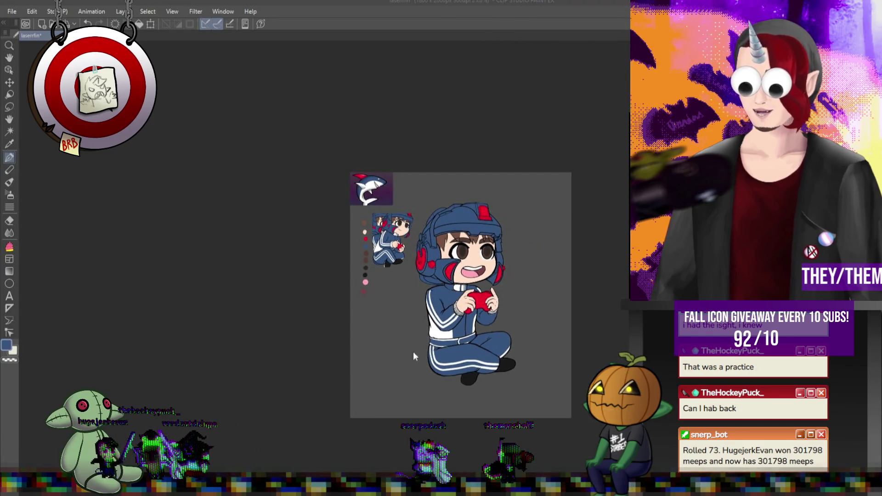
pyautogui.scroll(3, 413, 351)
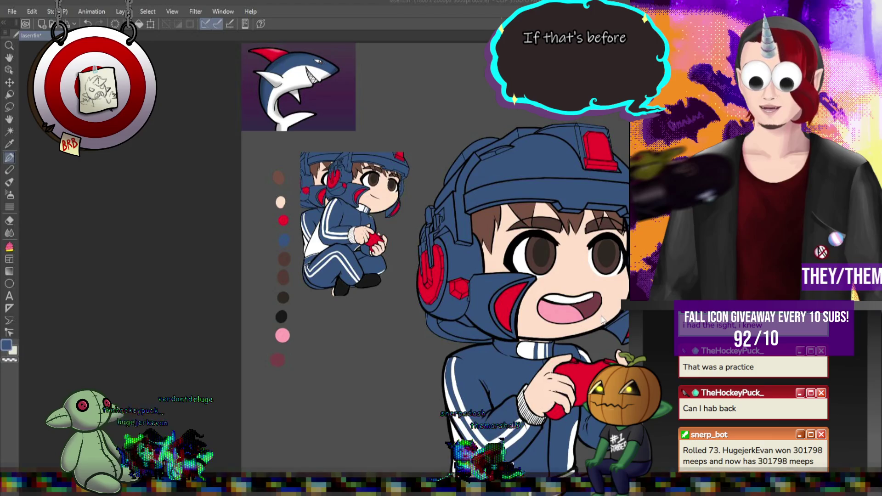
pyautogui.scroll(-1, 603, 320)
pyautogui.scroll(3, 603, 320)
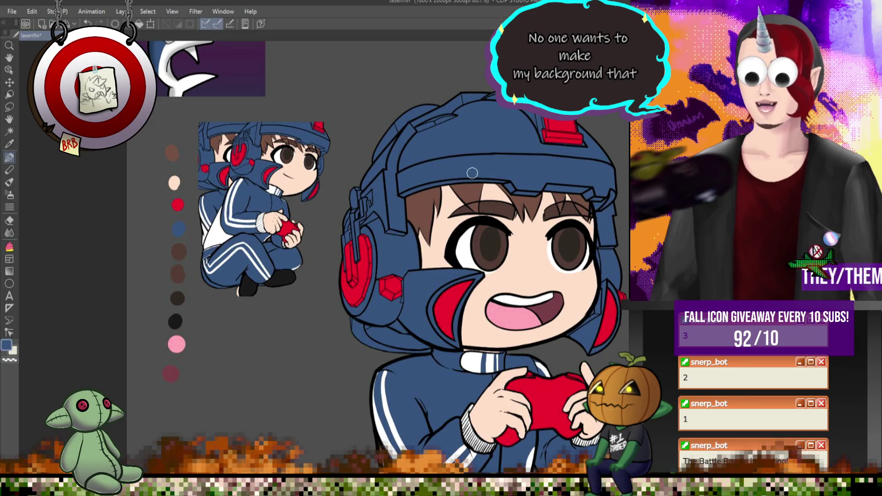
pyautogui.scroll(-2, 589, 236)
pyautogui.scroll(-3, 589, 236)
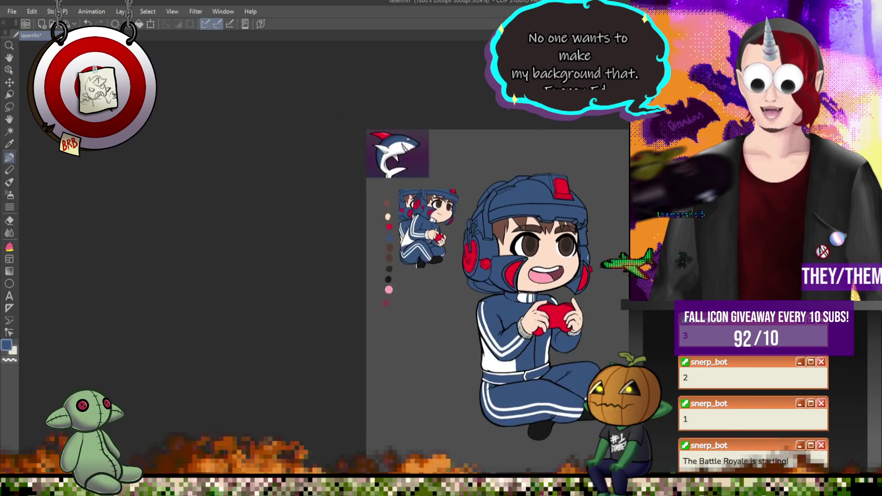
pyautogui.scroll(-2, 589, 237)
pyautogui.scroll(-2, 589, 237)
pyautogui.scroll(1, 673, 307)
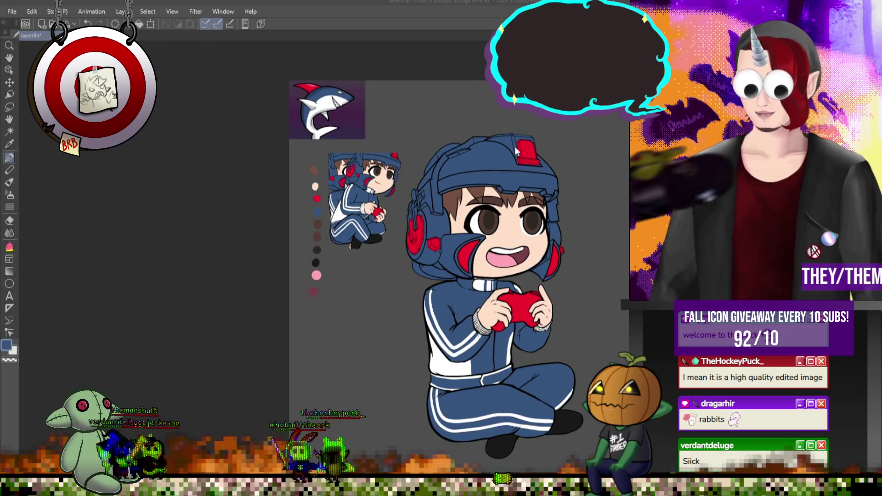
# Bring up the browser's shared image, move it aside, and re-zoom the canvas
pyautogui.hotkey('alt', 'Tab')
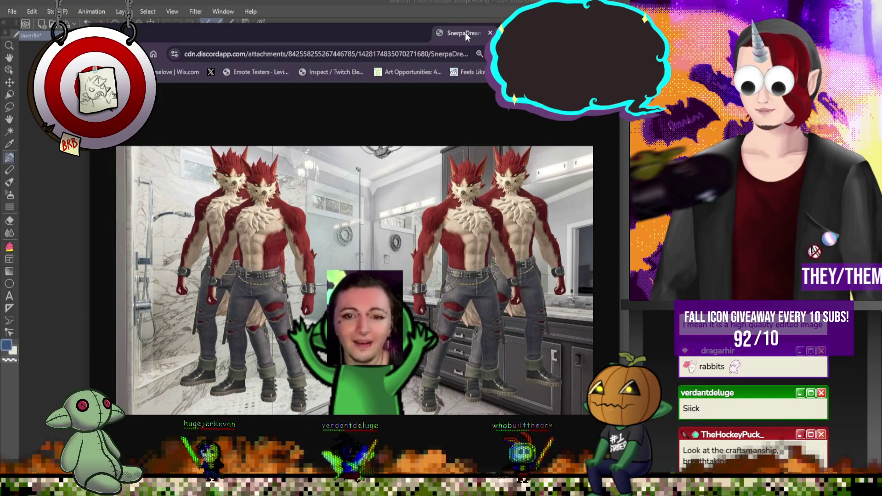
pyautogui.moveTo(465, 33); pyautogui.dragTo(628, 120)
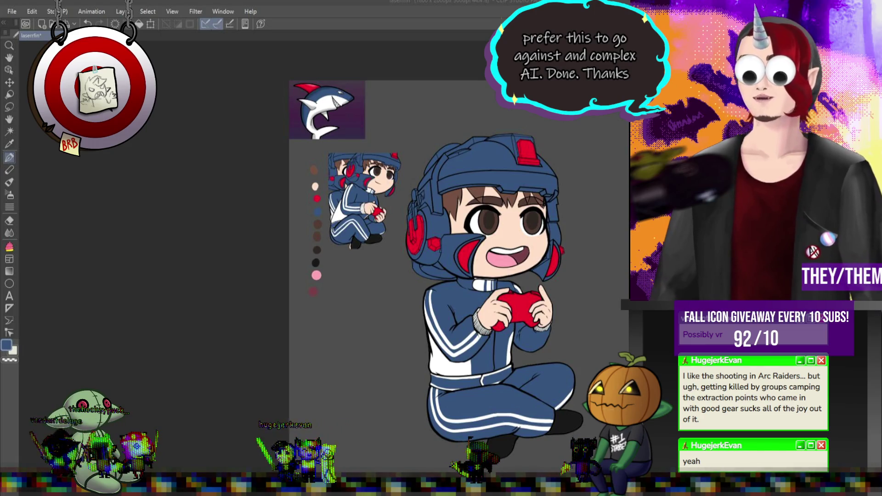
pyautogui.scroll(3, 529, 211)
pyautogui.scroll(1, 530, 211)
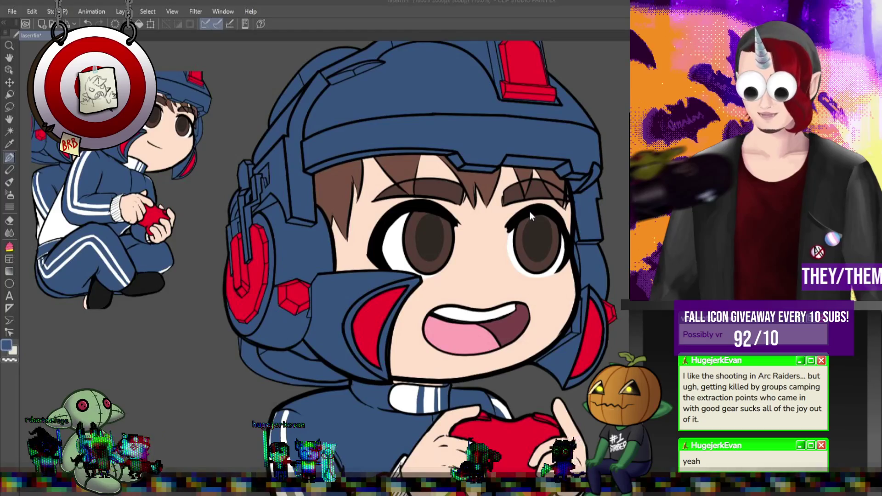
pyautogui.scroll(-3, 530, 212)
pyautogui.scroll(1, 529, 211)
pyautogui.scroll(1, 528, 233)
pyautogui.scroll(1, 527, 234)
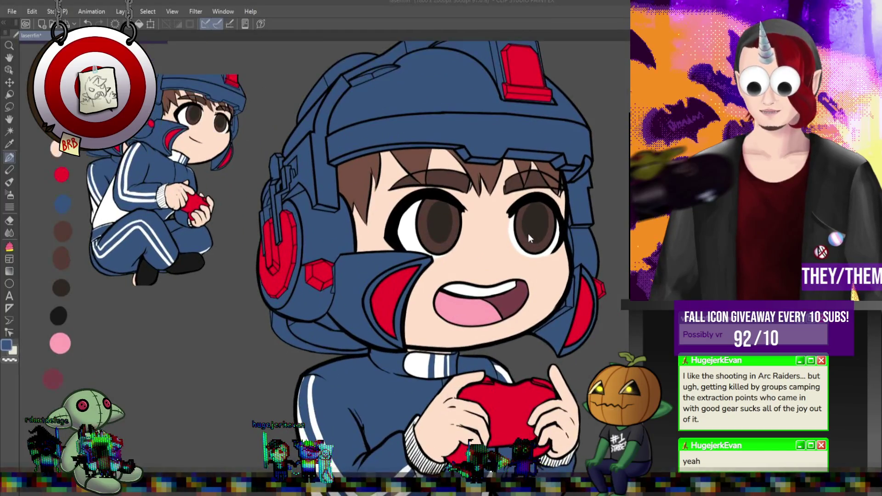
pyautogui.scroll(-1, 539, 217)
pyautogui.scroll(-1, 539, 216)
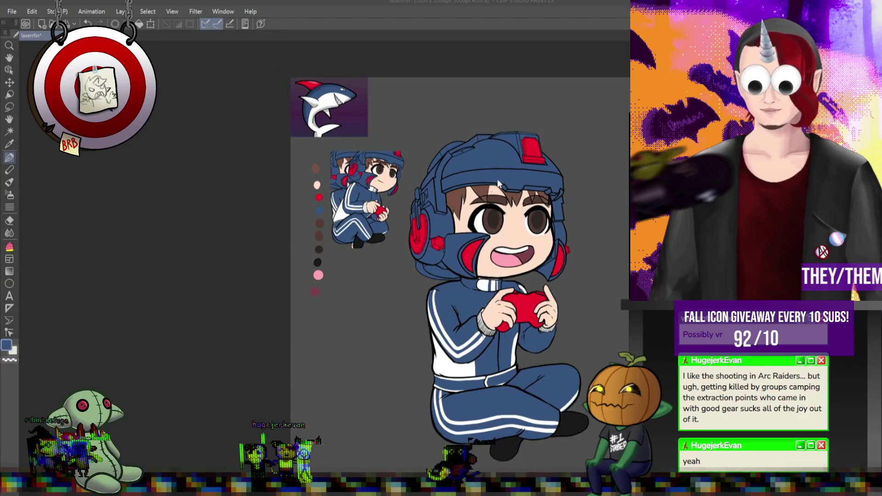
pyautogui.scroll(1, 427, 205)
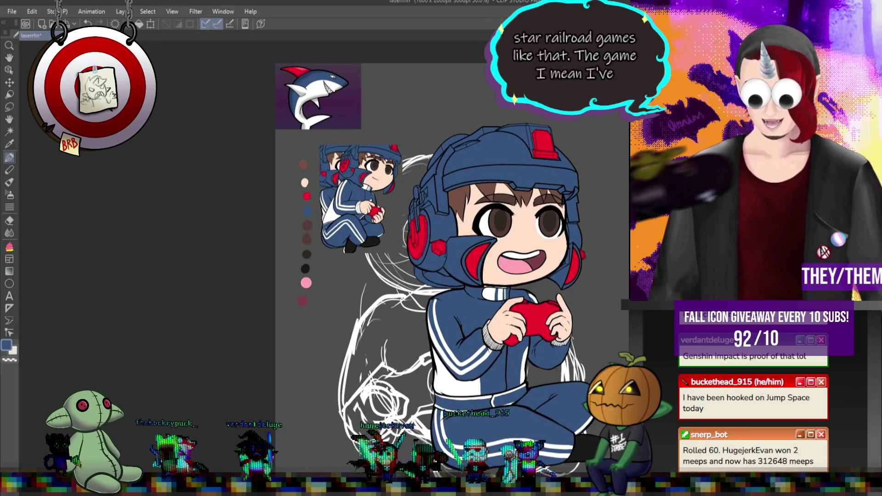
# Bring the Steam library to the front at its home view
pyautogui.moveTo(321, 489)
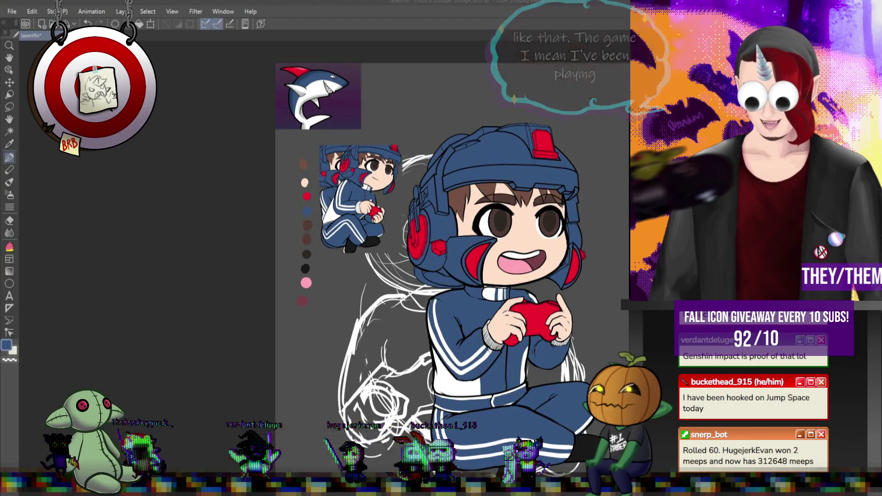
pyautogui.click(340, 457)
pyautogui.click(32, 46)
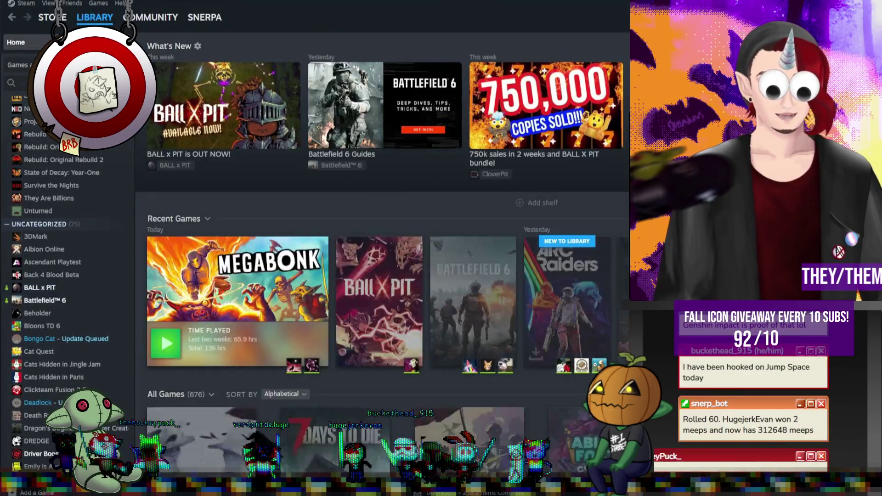
# Look over the Megabonk game page, then return to the library home
pyautogui.click(254, 292)
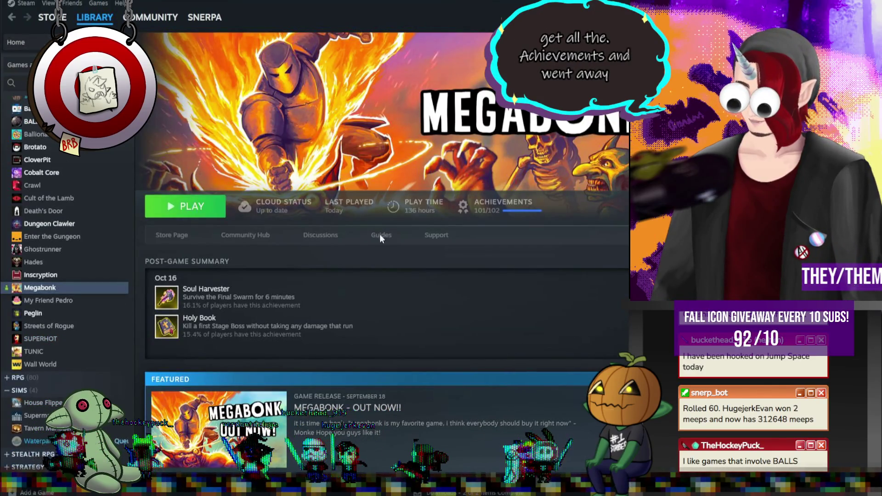
pyautogui.scroll(-6, 509, 349)
pyautogui.scroll(5, 57, 234)
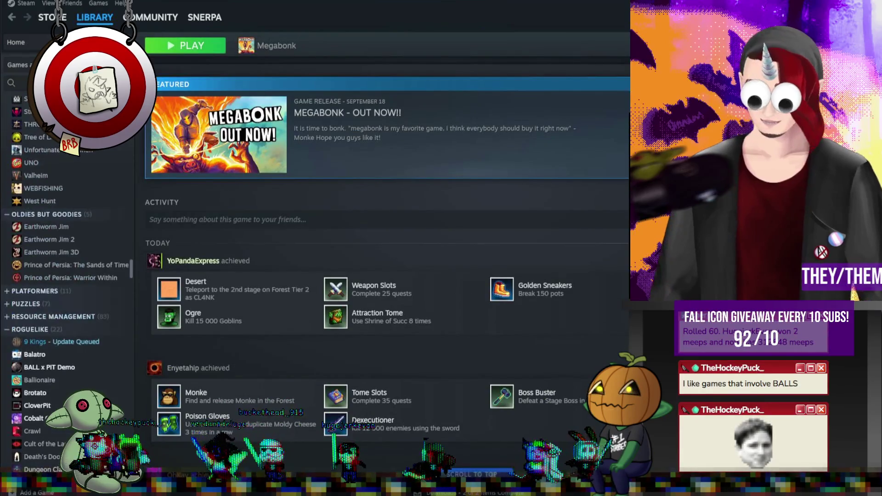
pyautogui.hotkey('alt', 'Left')
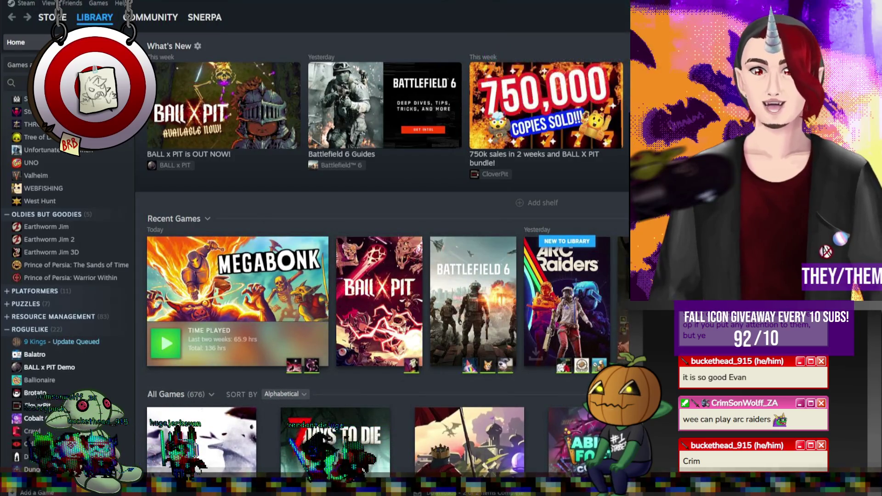
# Open No Man's Sky from Recent Games, then switch back to Clip Studio Paint
pyautogui.hscroll(3, 254, 296)
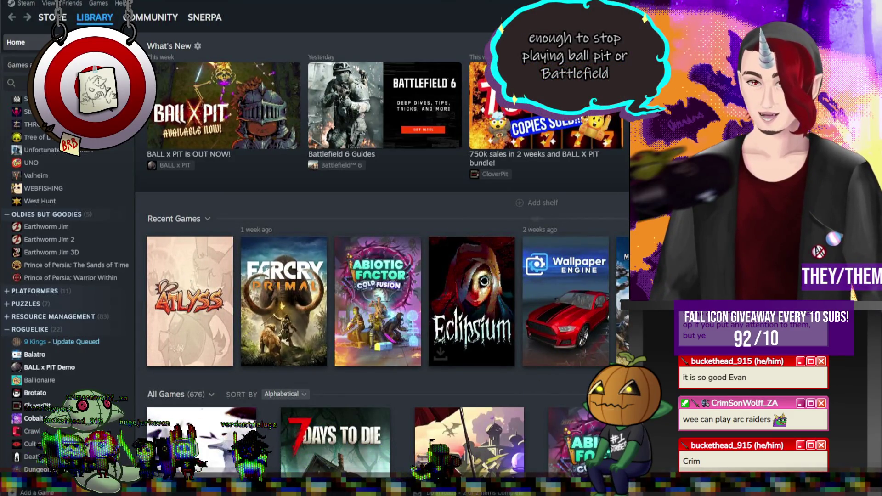
pyautogui.hscroll(5, 386, 301)
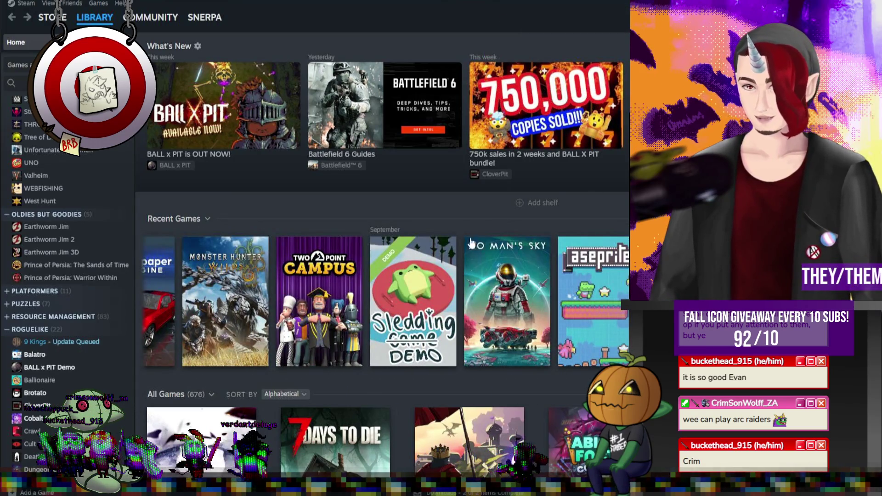
pyautogui.click(513, 289)
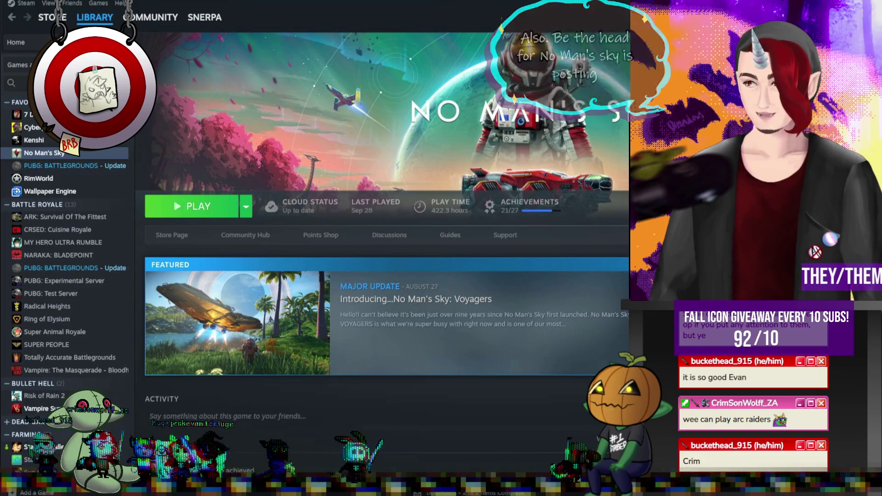
pyautogui.hotkey('alt', 'Tab')
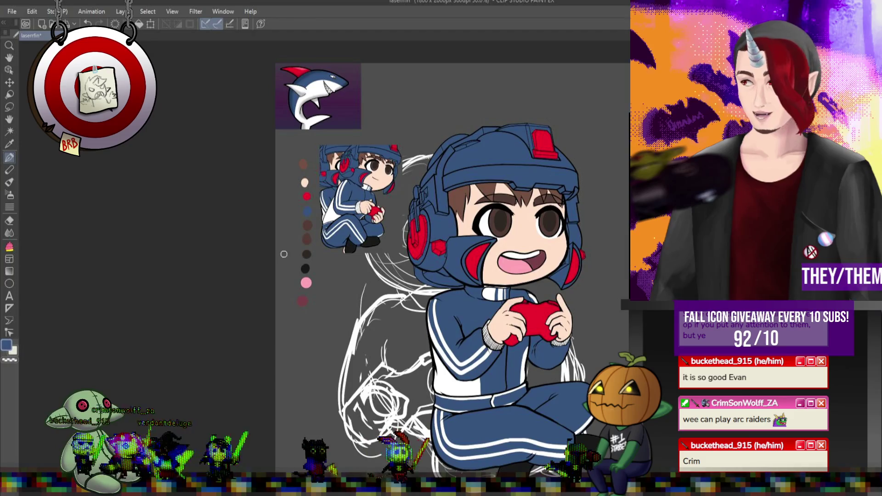
# Zoom the canvas and pick the tool for adjusting the 3D helmet model
pyautogui.scroll(3, 473, 122)
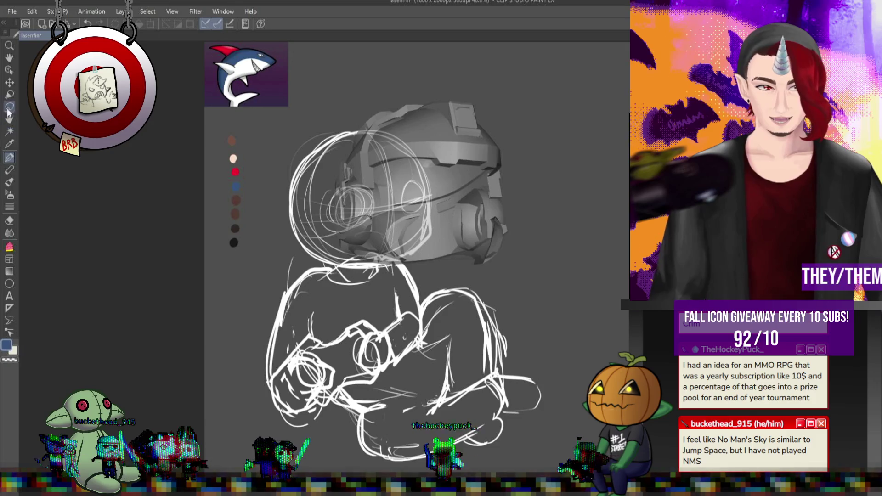
pyautogui.click(10, 70)
# Drag the 3D helmet left and nudge it until it sits over the sketched head
pyautogui.click(465, 184)
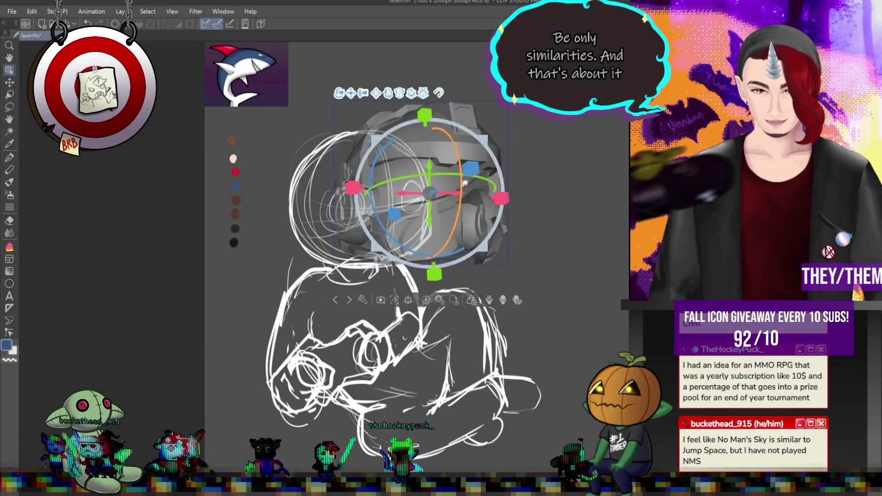
pyautogui.moveTo(459, 194)
pyautogui.mouseDown()
pyautogui.moveTo(335, 175)
pyautogui.moveTo(418, 183)
pyautogui.moveTo(393, 140)
pyautogui.moveTo(333, 142)
pyautogui.moveTo(389, 162)
pyautogui.moveTo(372, 176)
pyautogui.mouseUp()
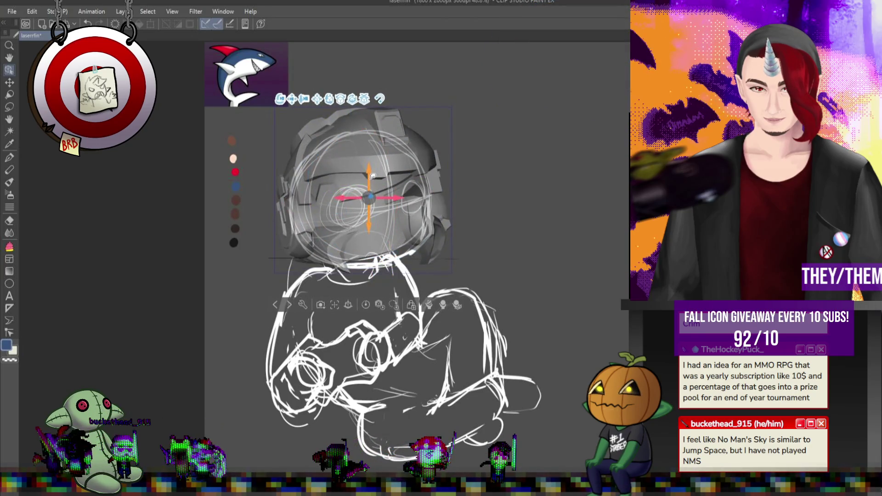
pyautogui.moveTo(356, 192); pyautogui.dragTo(361, 193)
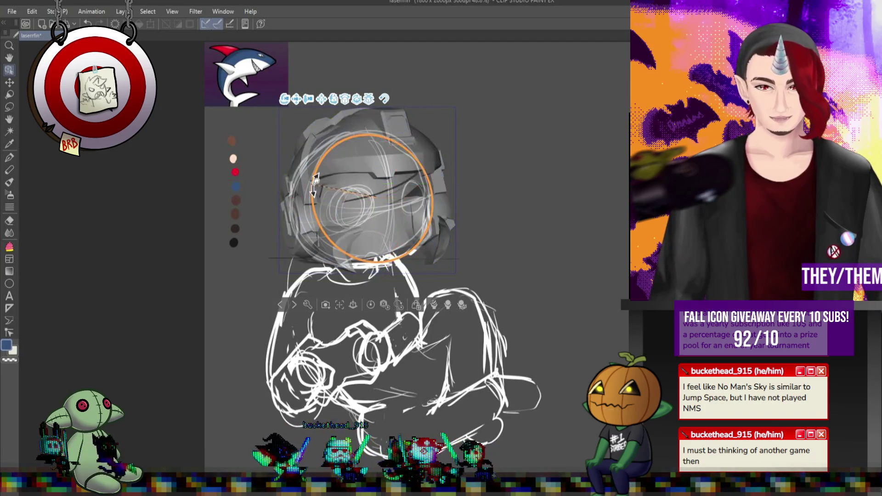
pyautogui.click(403, 191)
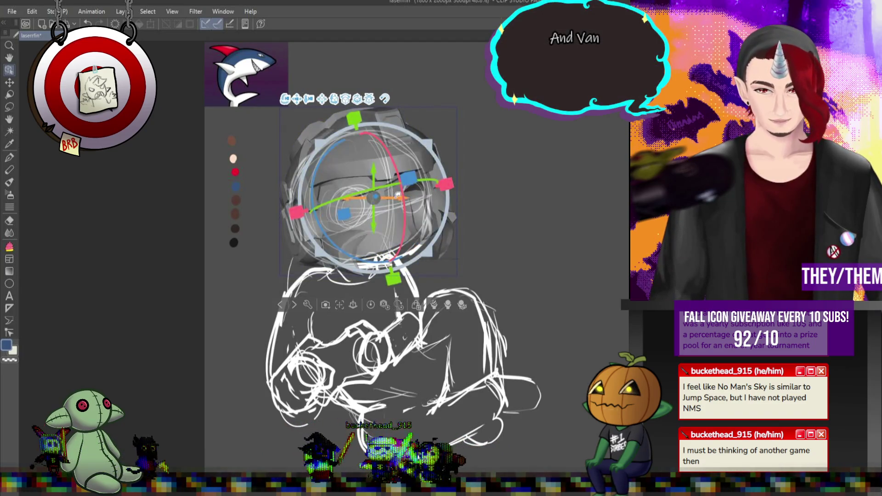
pyautogui.moveTo(398, 195); pyautogui.dragTo(388, 195)
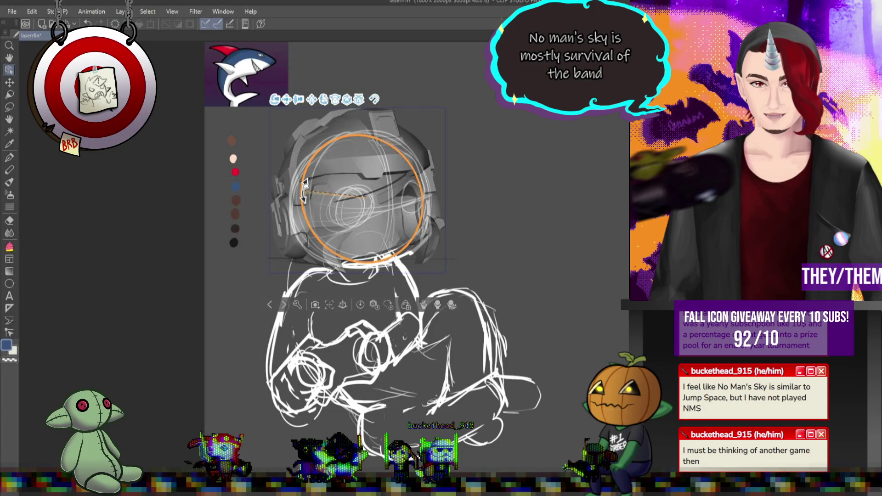
pyautogui.click(304, 194)
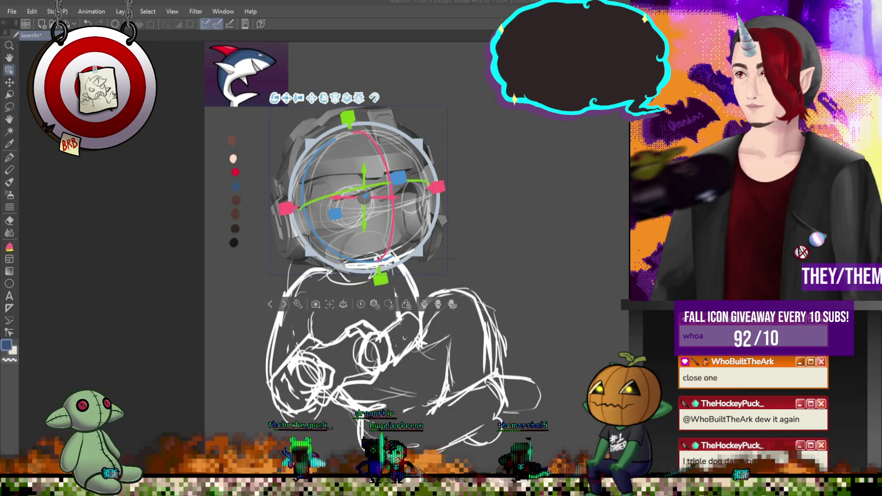
# Rotate the helmet roughly to the head's angle and tilt it slightly
pyautogui.scroll(3, 380, 148)
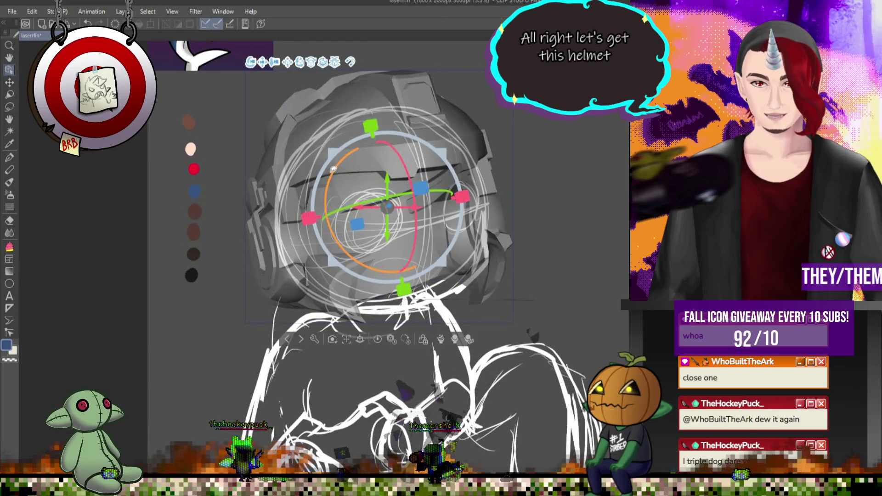
pyautogui.moveTo(333, 169)
pyautogui.mouseDown()
pyautogui.moveTo(404, 193)
pyautogui.moveTo(398, 197)
pyautogui.mouseUp()
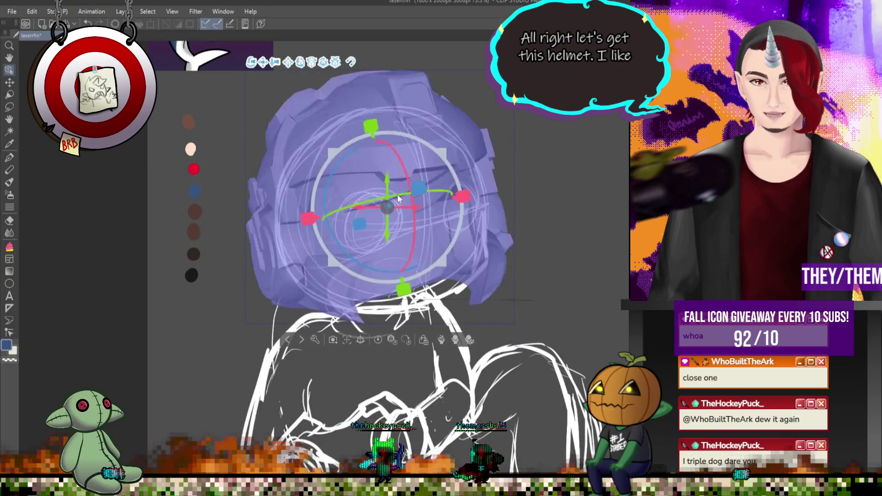
pyautogui.moveTo(338, 178); pyautogui.dragTo(334, 182)
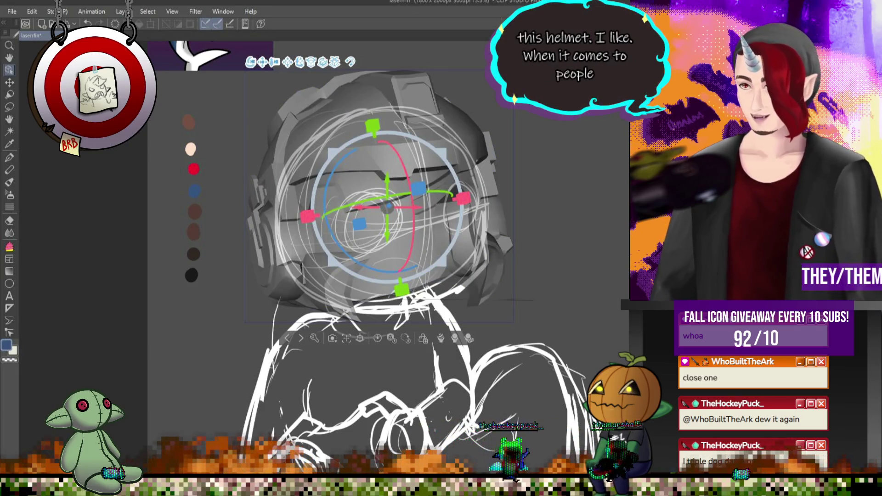
pyautogui.scroll(-2, 355, 106)
pyautogui.scroll(4, 371, 147)
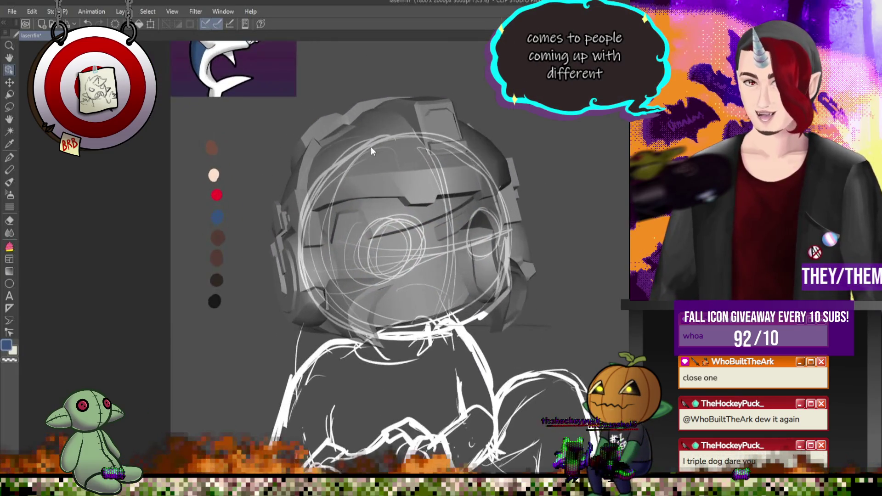
pyautogui.scroll(1, 371, 147)
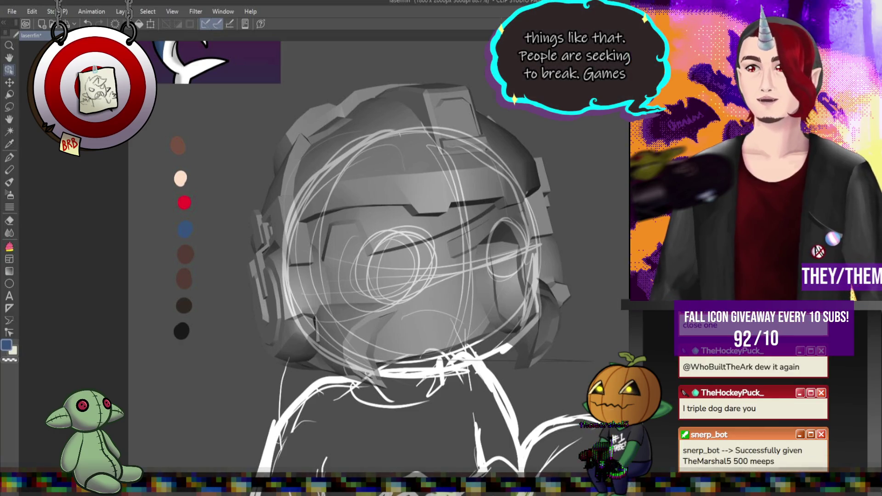
# Reselect the helmet and rotate it further so the visor fits the sketched face
pyautogui.click(358, 225)
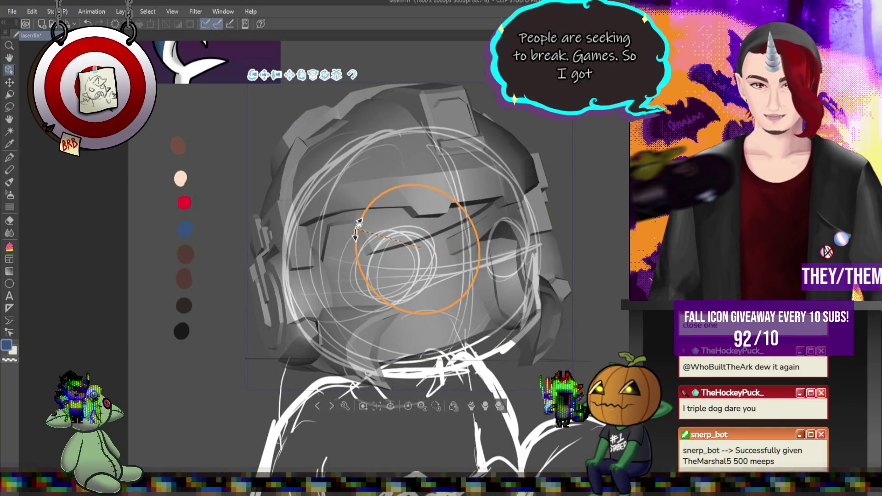
pyautogui.click(423, 244)
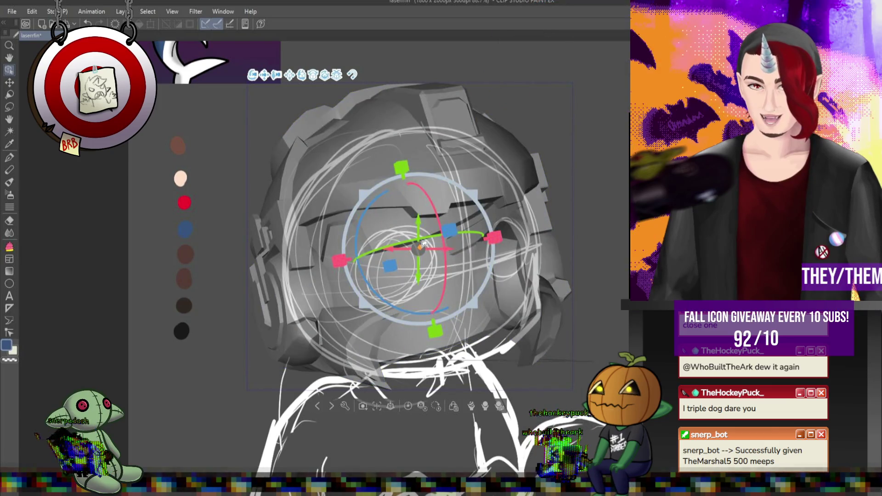
pyautogui.click(424, 243)
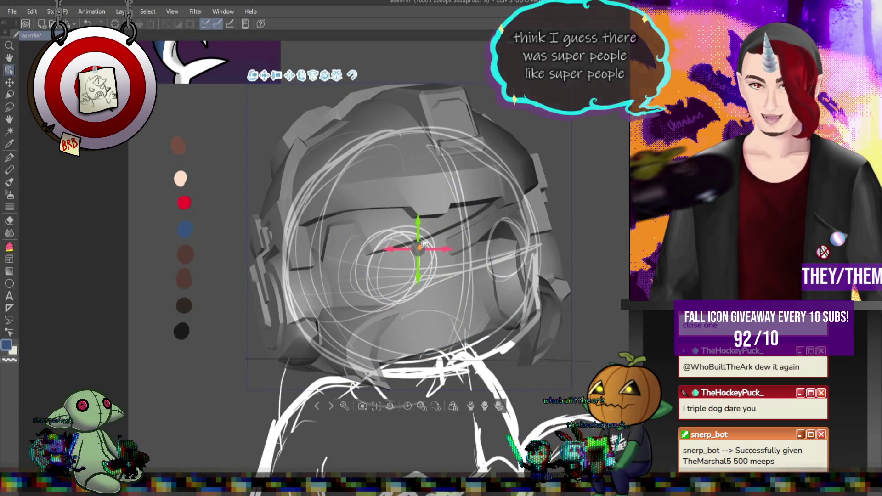
pyautogui.click(424, 243)
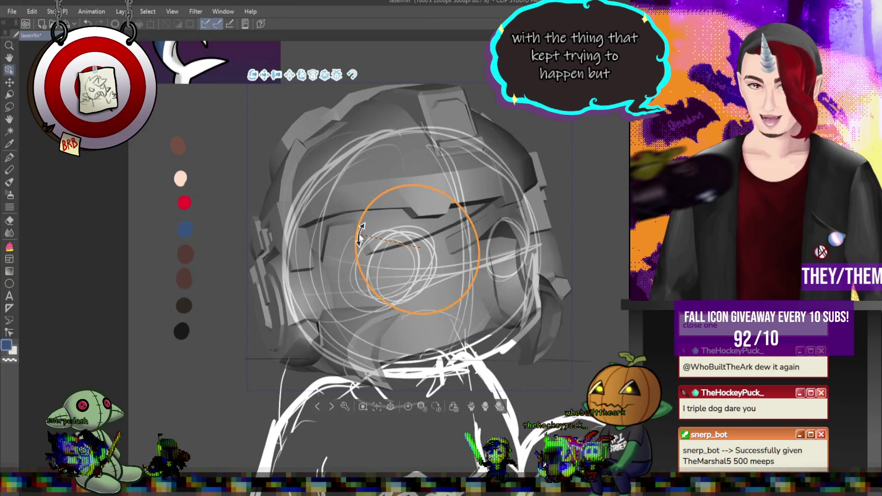
pyautogui.moveTo(361, 235); pyautogui.dragTo(373, 249)
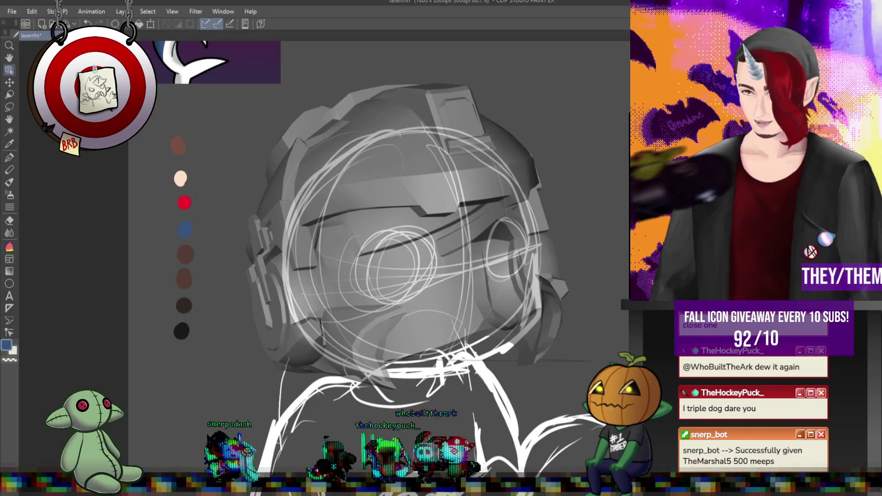
pyautogui.scroll(2, 459, 233)
pyautogui.scroll(-2, 459, 232)
pyautogui.scroll(3, 359, 181)
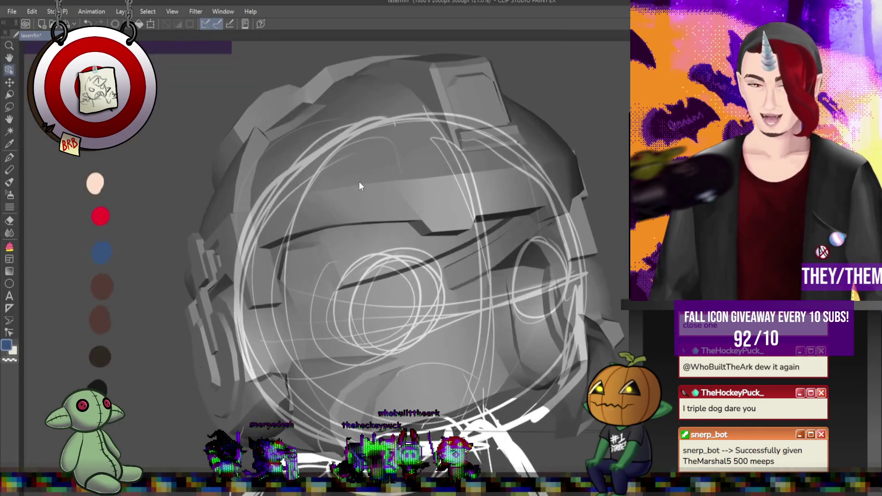
# With the Curve tool, trace curved lines along the visor's left and right edges
pyautogui.click(11, 283)
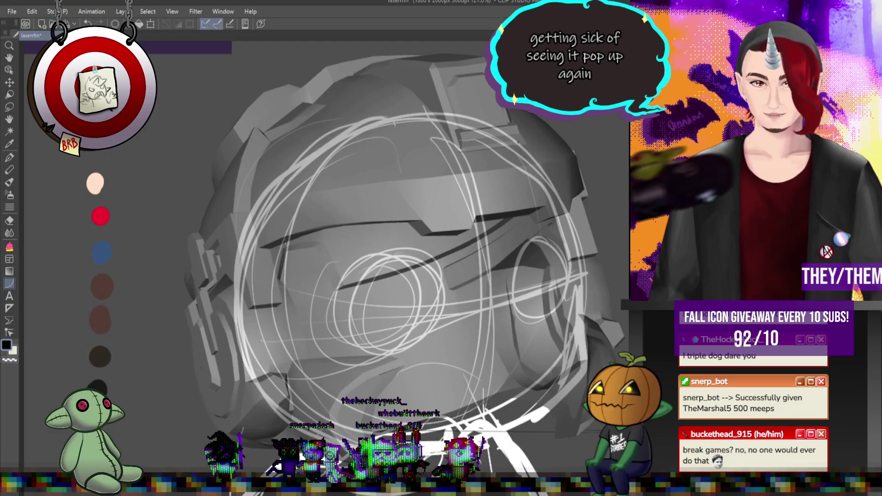
pyautogui.moveTo(413, 216); pyautogui.dragTo(419, 221)
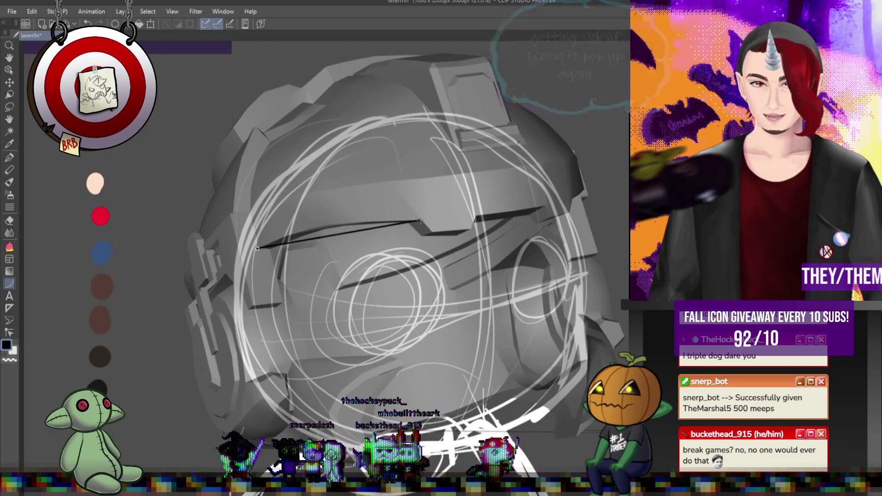
pyautogui.click(322, 215)
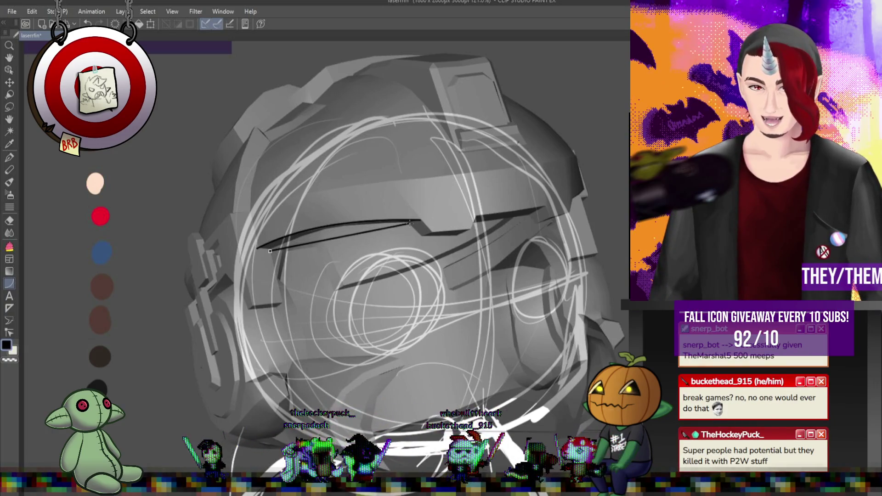
pyautogui.click(310, 223)
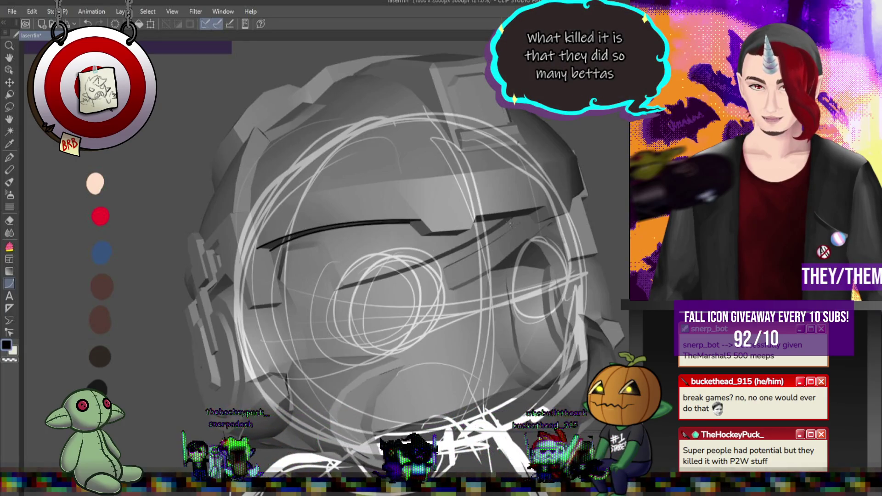
pyautogui.moveTo(546, 207); pyautogui.dragTo(475, 216)
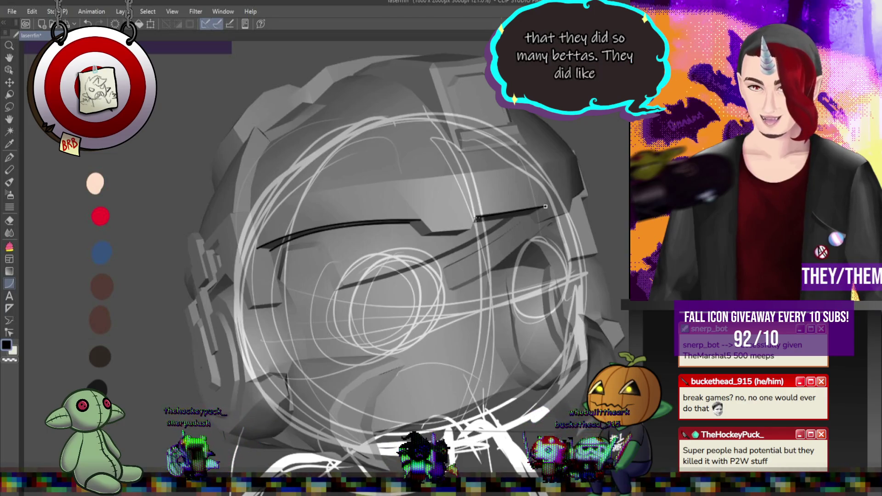
pyautogui.click(504, 214)
# Redraw the curve along the upper brim and add a curve up the helmet's side
pyautogui.moveTo(577, 155); pyautogui.dragTo(386, 180)
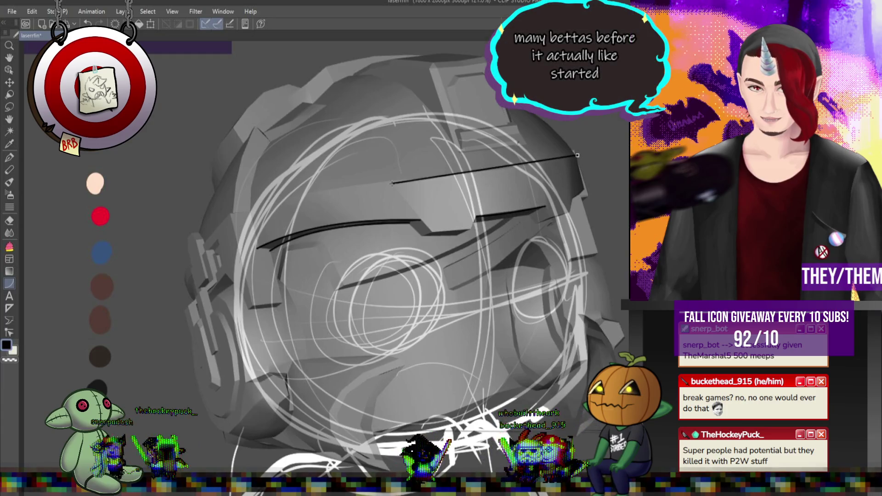
pyautogui.click(478, 169)
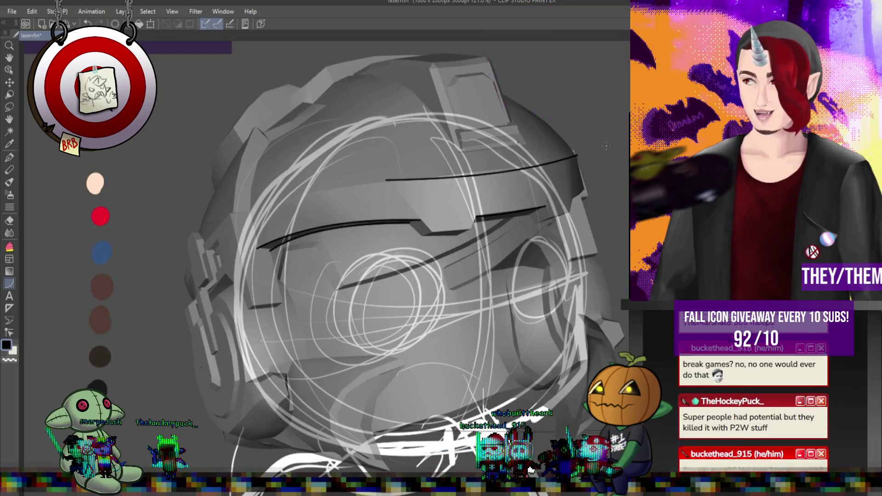
pyautogui.hotkey('ctrl', 'z')
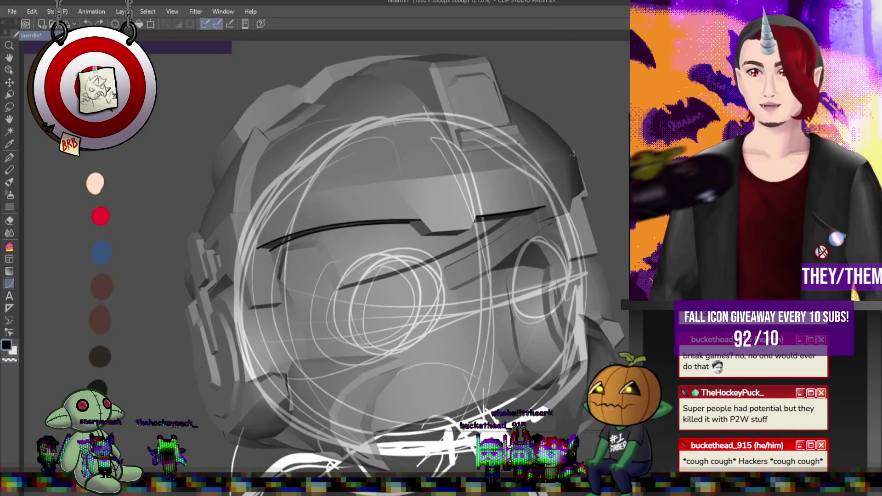
pyautogui.moveTo(573, 156); pyautogui.dragTo(379, 182)
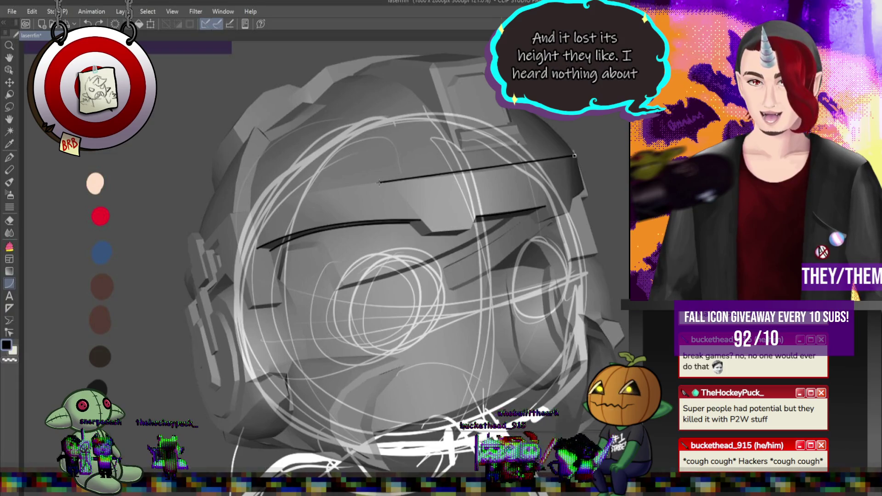
pyautogui.click(561, 168)
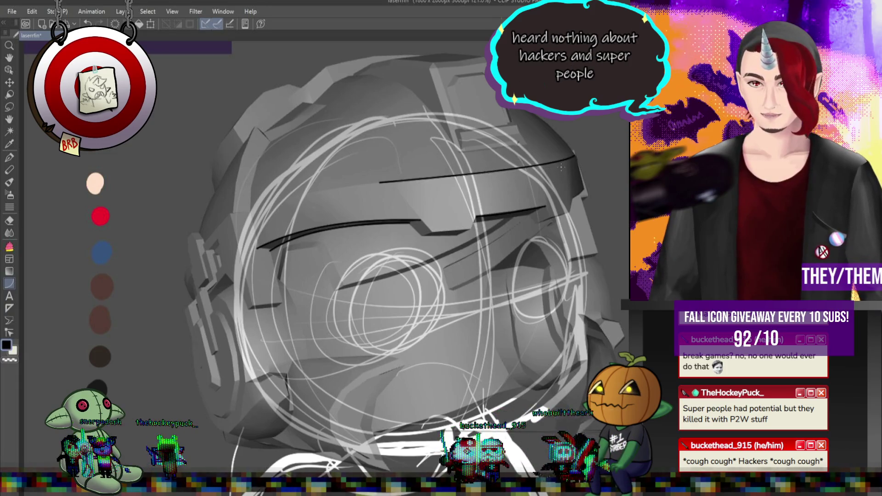
pyautogui.moveTo(576, 155); pyautogui.dragTo(504, 95)
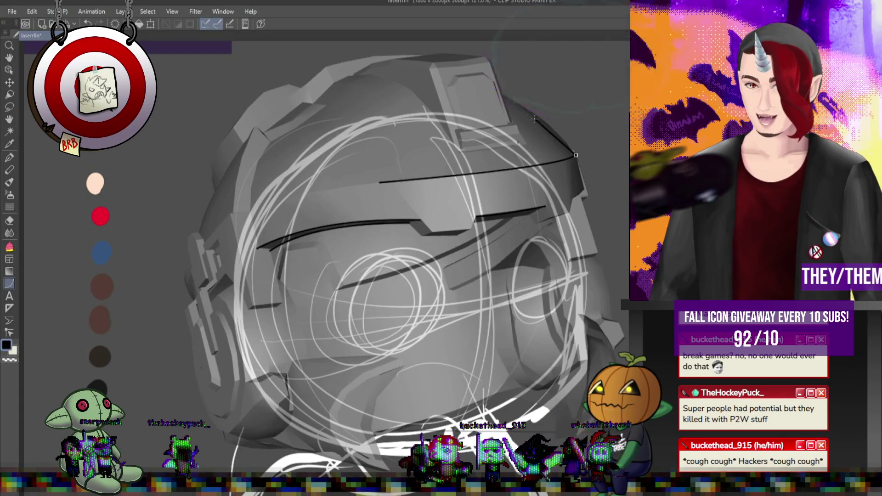
pyautogui.click(377, 88)
# Arc a curve over the crown, join the brim's left end, and add a short left-edge line
pyautogui.moveTo(350, 75); pyautogui.dragTo(460, 148)
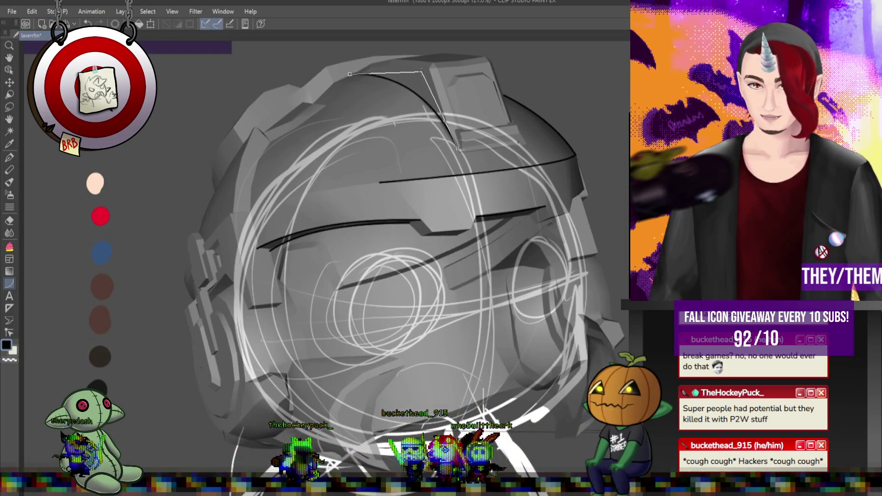
pyautogui.press('Escape')
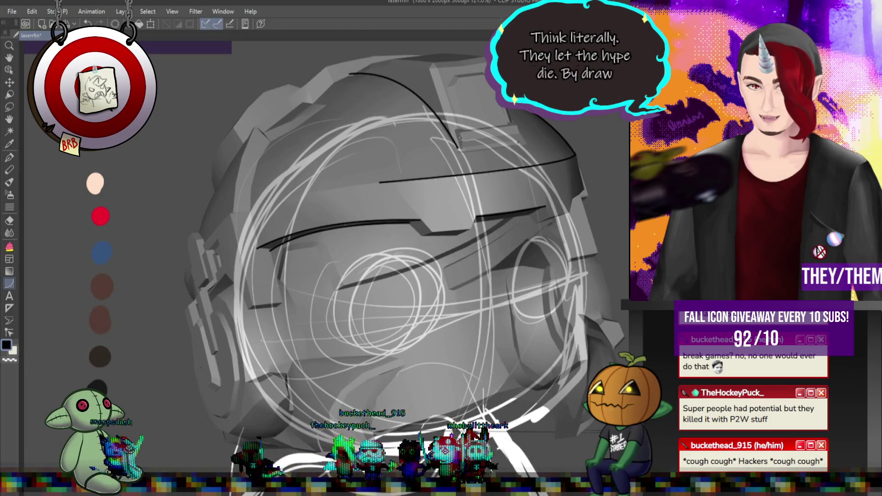
pyautogui.moveTo(351, 75); pyautogui.dragTo(457, 147)
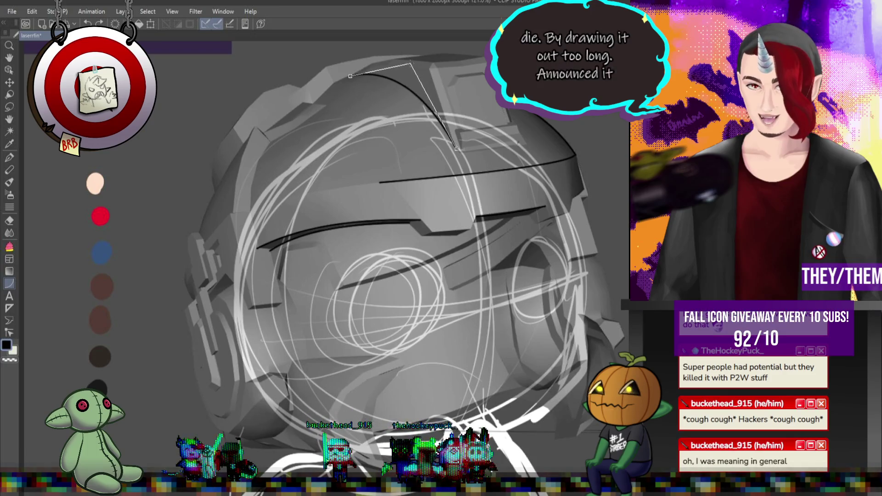
pyautogui.click(407, 71)
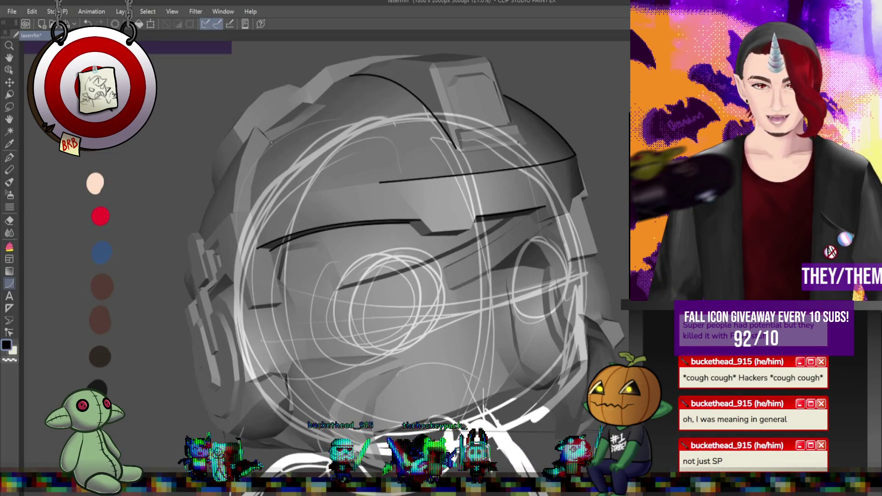
pyautogui.click(251, 211)
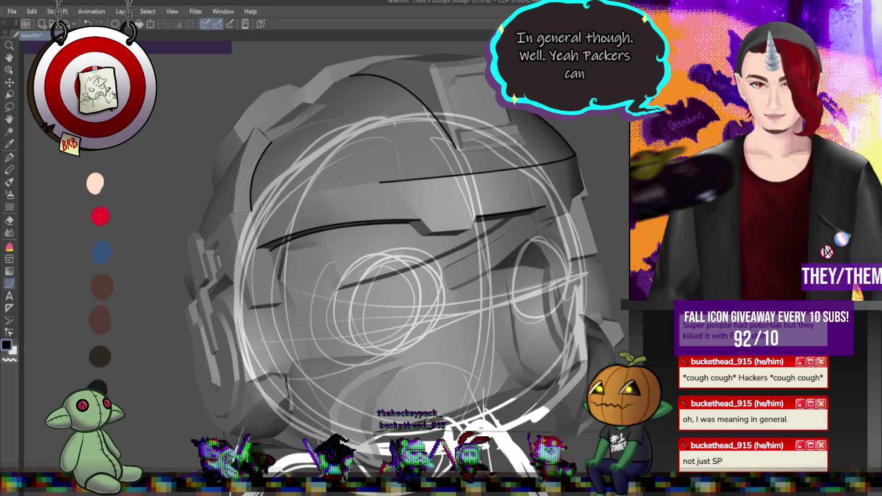
pyautogui.click(380, 182)
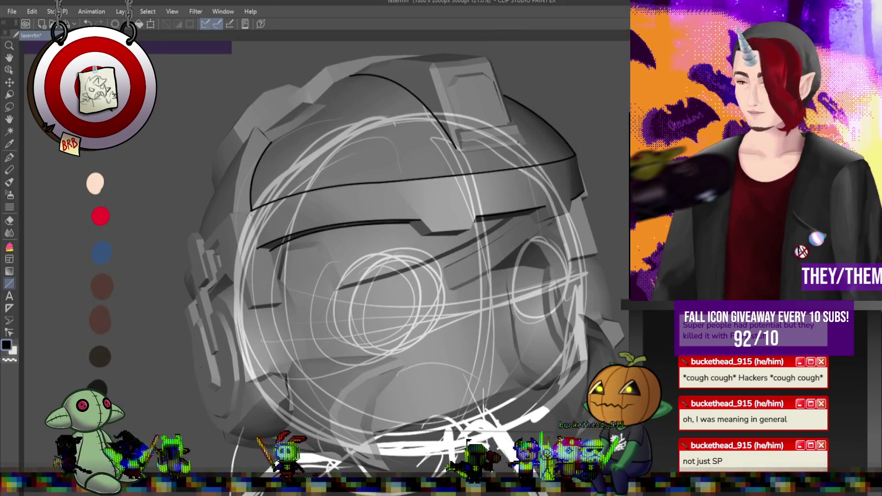
pyautogui.moveTo(257, 247); pyautogui.dragTo(250, 212)
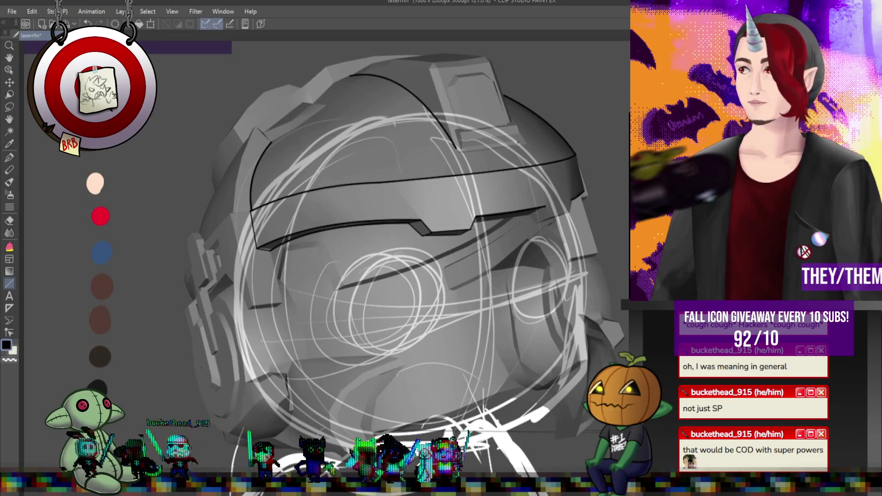
# Ink two short strokes at the brim's right lip corner and the top box's lower edge
pyautogui.scroll(3, 593, 218)
pyautogui.scroll(3, 592, 218)
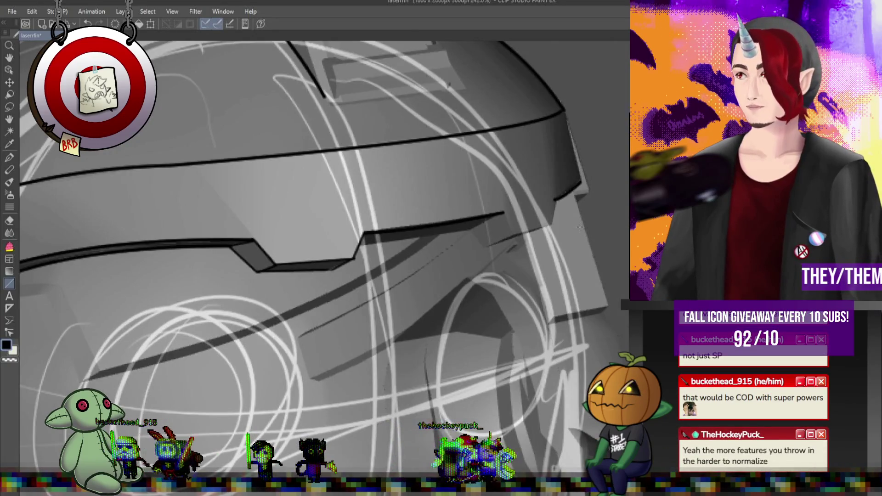
pyautogui.moveTo(504, 212); pyautogui.dragTo(515, 236)
pyautogui.moveTo(556, 198); pyautogui.dragTo(551, 223)
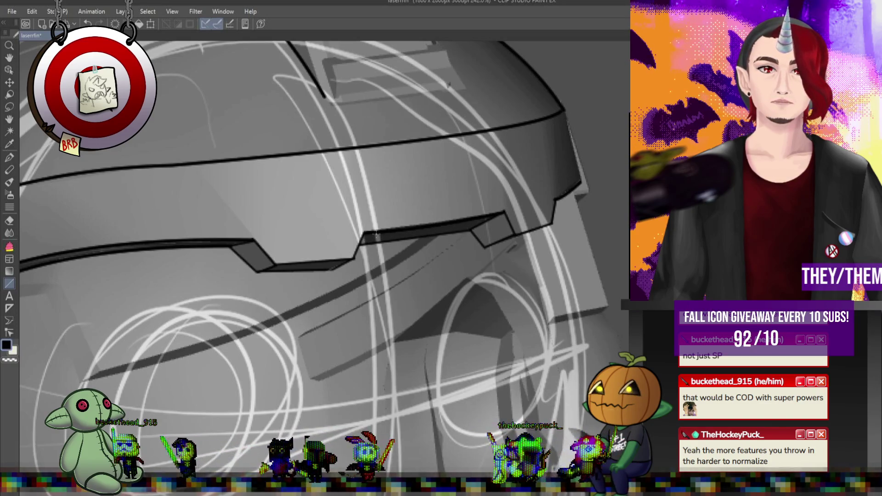
pyautogui.scroll(-3, 375, 234)
pyautogui.scroll(2, 358, 156)
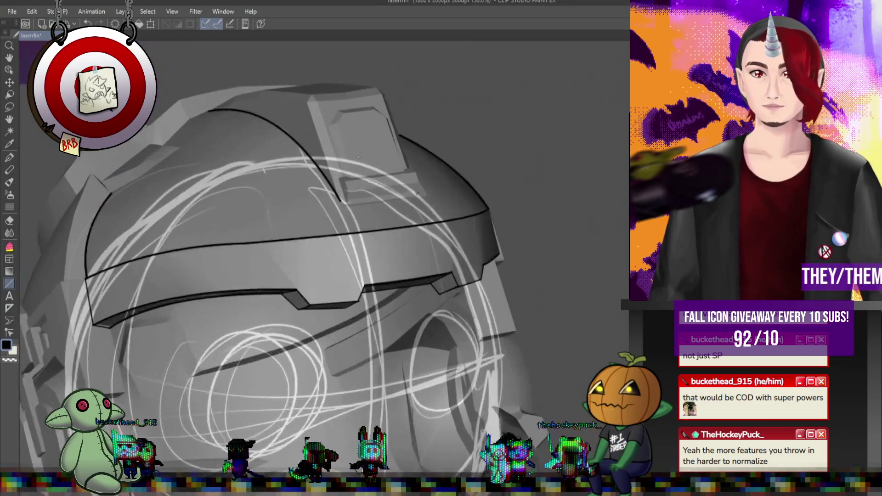
pyautogui.scroll(2, 359, 157)
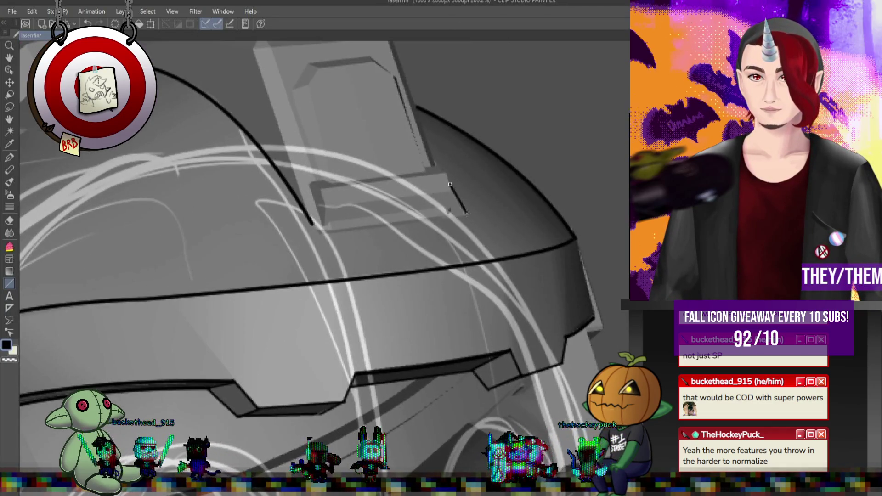
pyautogui.moveTo(469, 216); pyautogui.dragTo(320, 233)
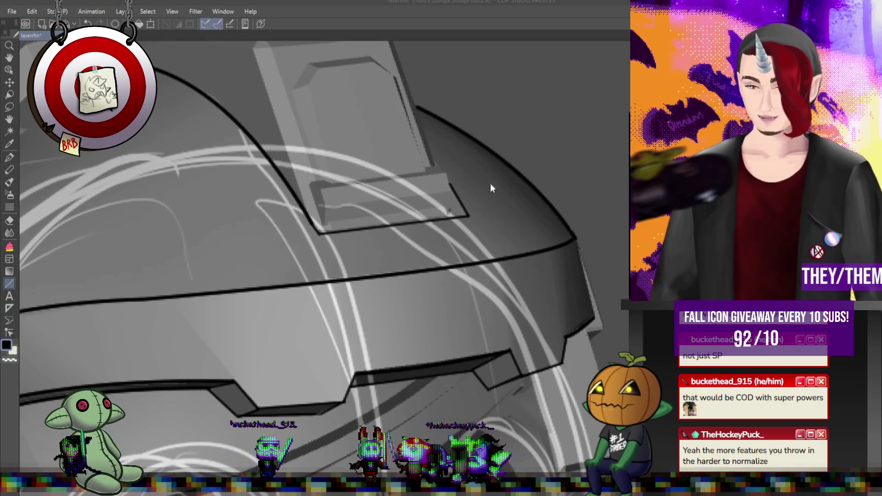
pyautogui.scroll(-3, 390, 82)
pyautogui.scroll(3, 412, 123)
# Outline the top box's top and left edges, its inner edges and right outer edge
pyautogui.scroll(2, 453, 144)
pyautogui.moveTo(453, 144); pyautogui.dragTo(303, 161)
pyautogui.click(299, 162)
pyautogui.click(289, 181)
pyautogui.doubleClick(376, 427)
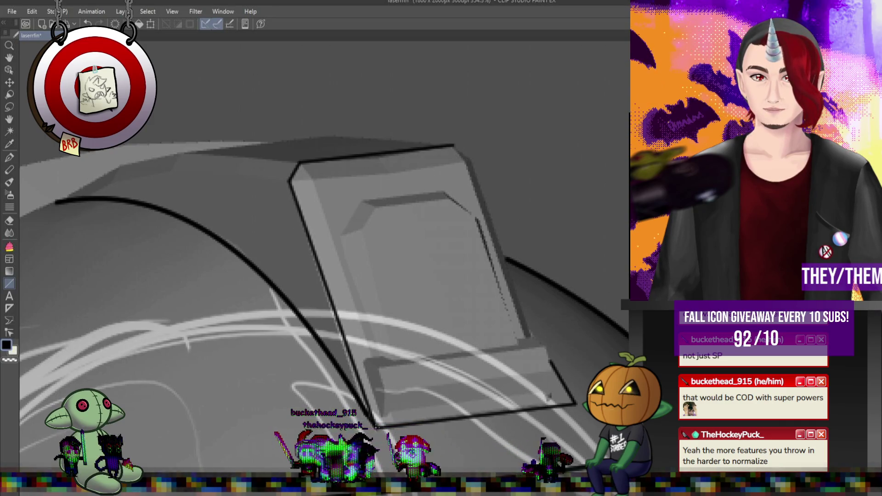
pyautogui.moveTo(312, 178); pyautogui.dragTo(372, 359)
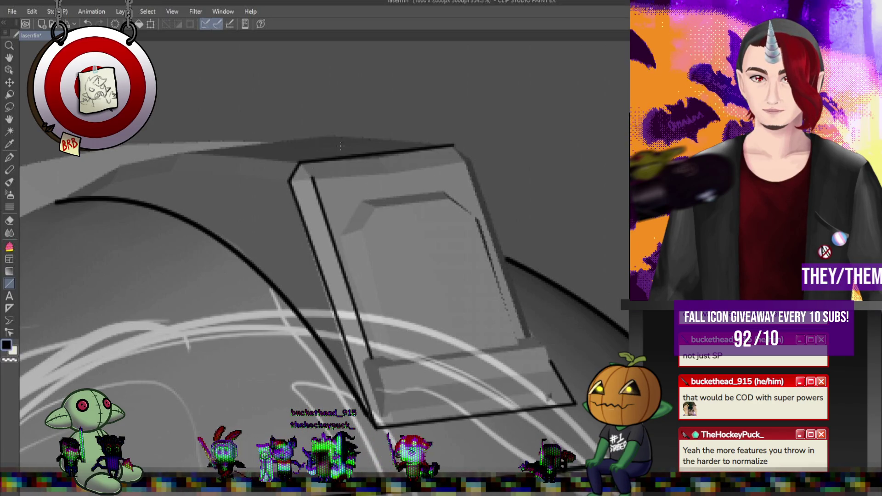
pyautogui.moveTo(312, 178)
pyautogui.mouseDown()
pyautogui.moveTo(466, 161)
pyautogui.moveTo(526, 339)
pyautogui.moveTo(379, 367)
pyautogui.mouseUp()
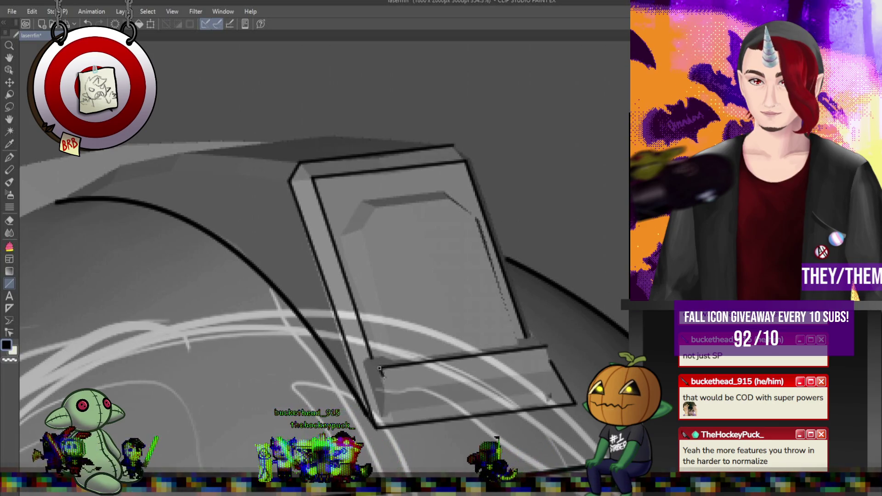
pyautogui.moveTo(385, 391); pyautogui.dragTo(553, 367)
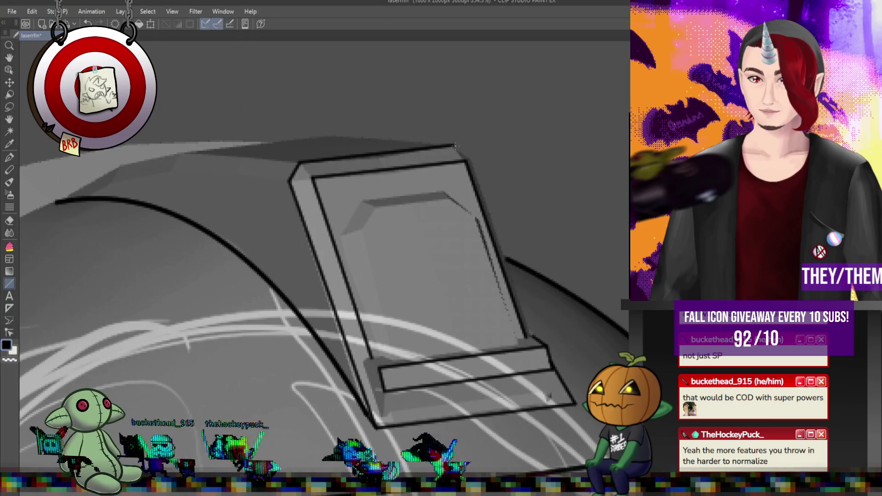
pyautogui.moveTo(470, 160); pyautogui.dragTo(532, 336)
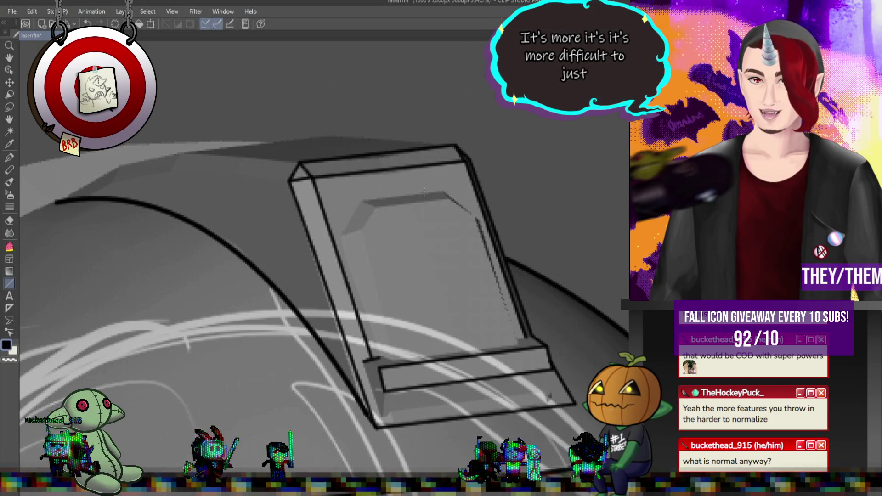
# Draw the inner frame's left side, top corner, bottom edge and a corner-joining line
pyautogui.moveTo(372, 201)
pyautogui.mouseDown()
pyautogui.moveTo(360, 201)
pyautogui.moveTo(342, 236)
pyautogui.moveTo(378, 358)
pyautogui.mouseUp()
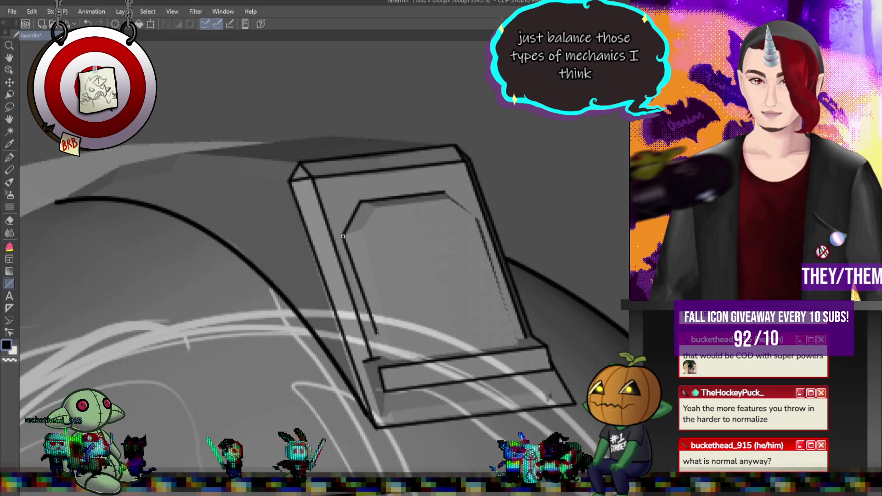
pyautogui.moveTo(363, 228); pyautogui.dragTo(395, 360)
pyautogui.moveTo(373, 206)
pyautogui.mouseDown()
pyautogui.moveTo(363, 227)
pyautogui.moveTo(450, 196)
pyautogui.moveTo(477, 219)
pyautogui.moveTo(517, 342)
pyautogui.moveTo(395, 359)
pyautogui.mouseUp()
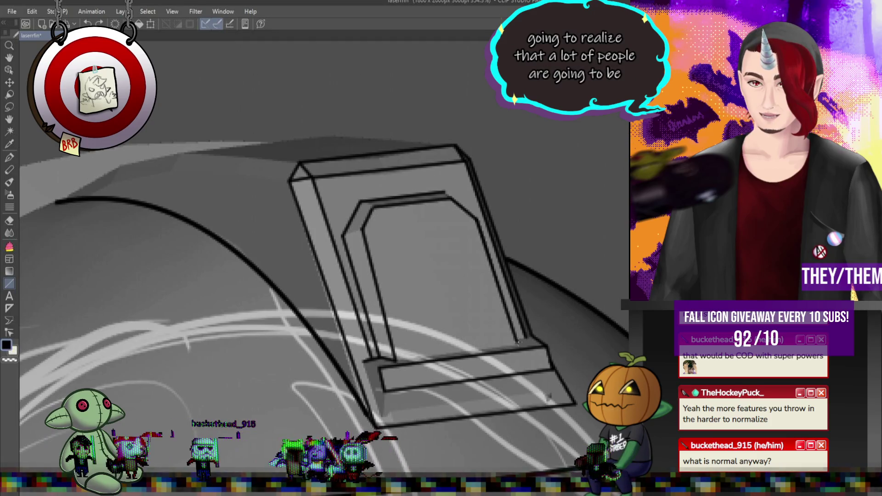
pyautogui.moveTo(519, 345); pyautogui.dragTo(395, 362)
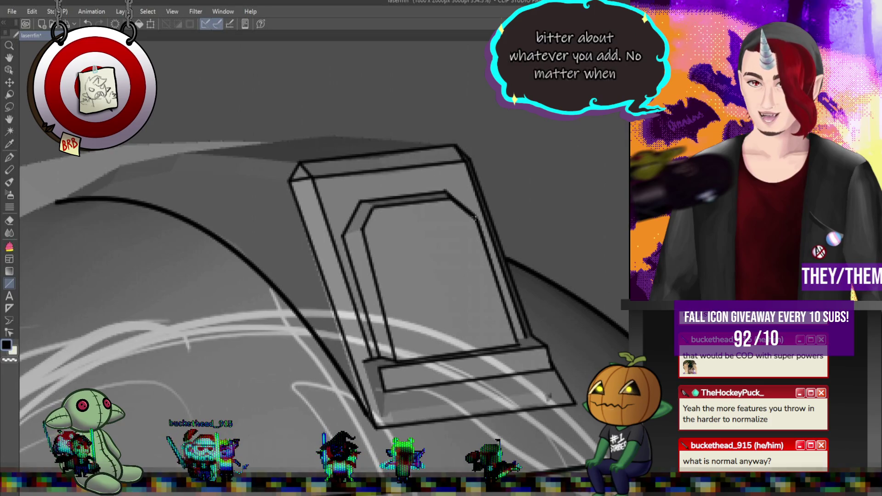
pyautogui.moveTo(343, 236); pyautogui.dragTo(363, 230)
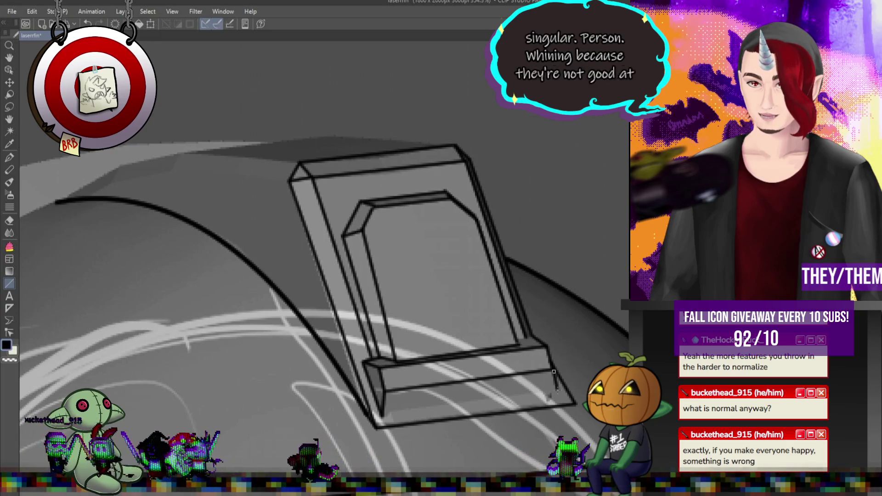
# Try the frame's base edge line three times, undoing each attempt, then zoom out
pyautogui.moveTo(381, 415); pyautogui.dragTo(558, 390)
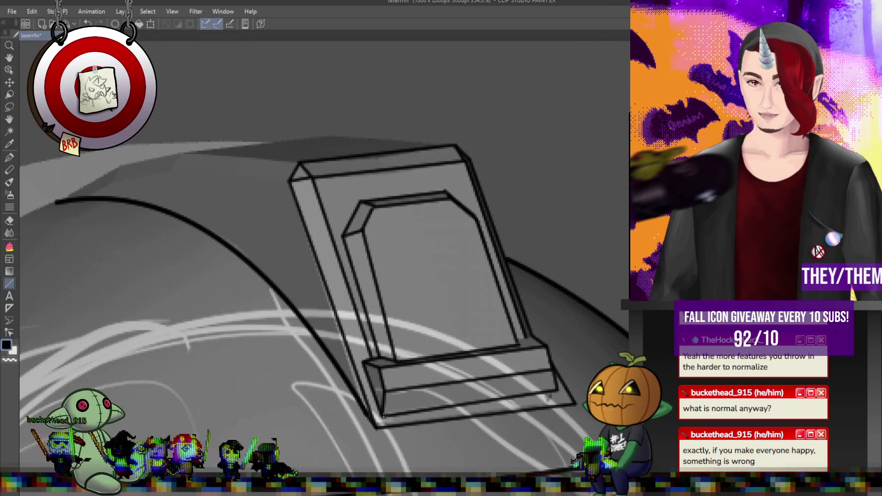
pyautogui.hotkey('ctrl', 'z')
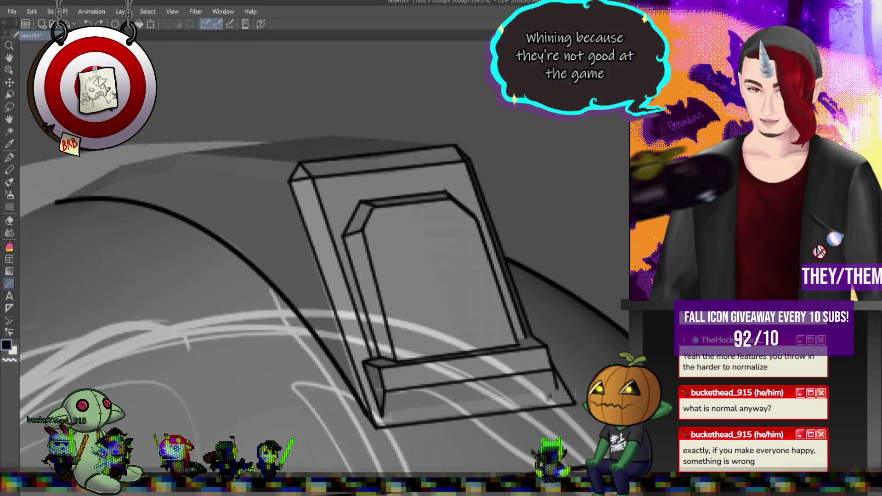
pyautogui.moveTo(561, 390); pyautogui.dragTo(383, 415)
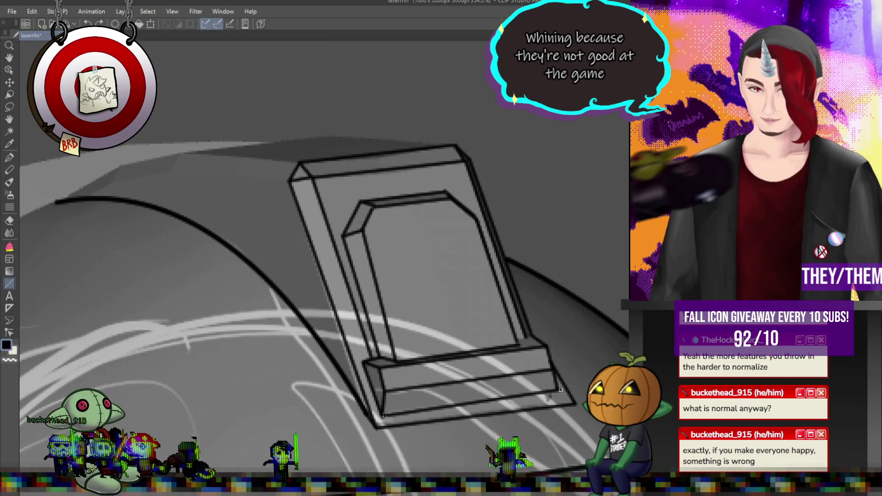
pyautogui.hotkey('ctrl', 'z')
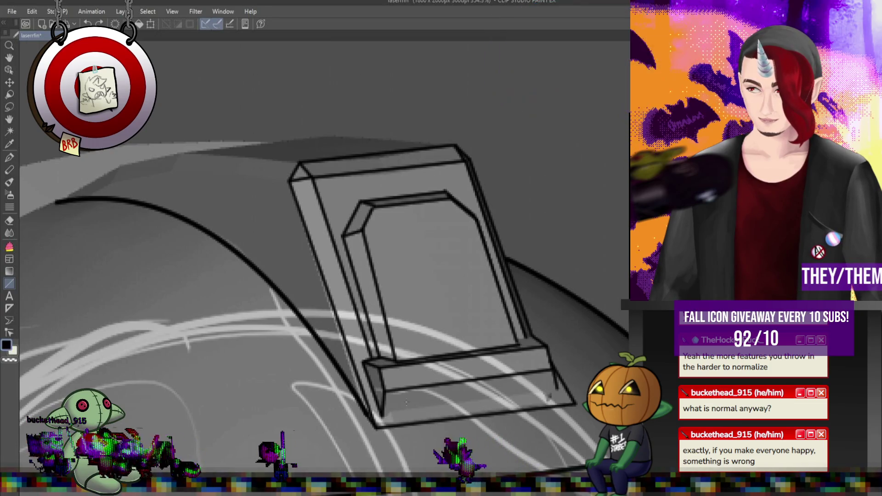
pyautogui.moveTo(382, 417); pyautogui.dragTo(559, 392)
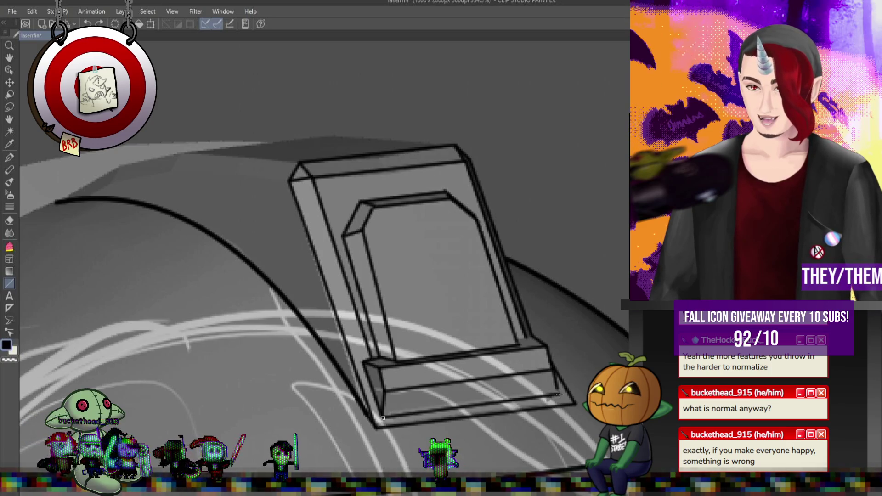
pyautogui.hotkey('ctrl', 'z')
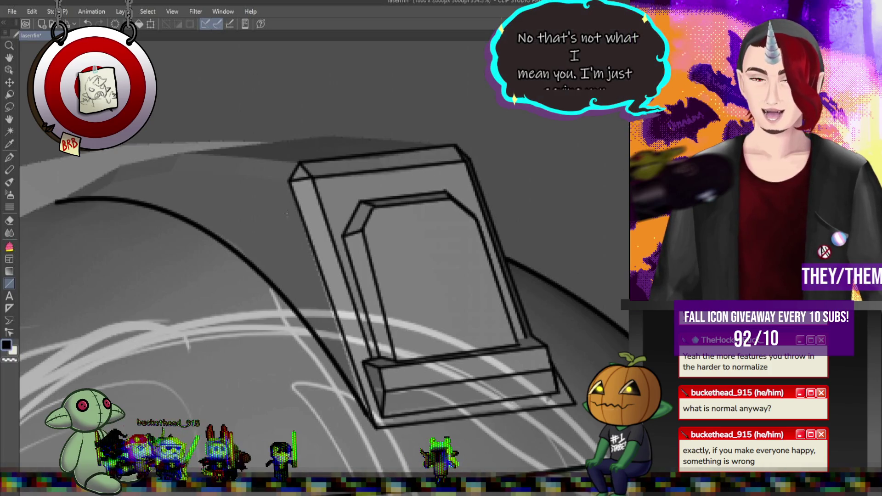
pyautogui.scroll(-2, 221, 199)
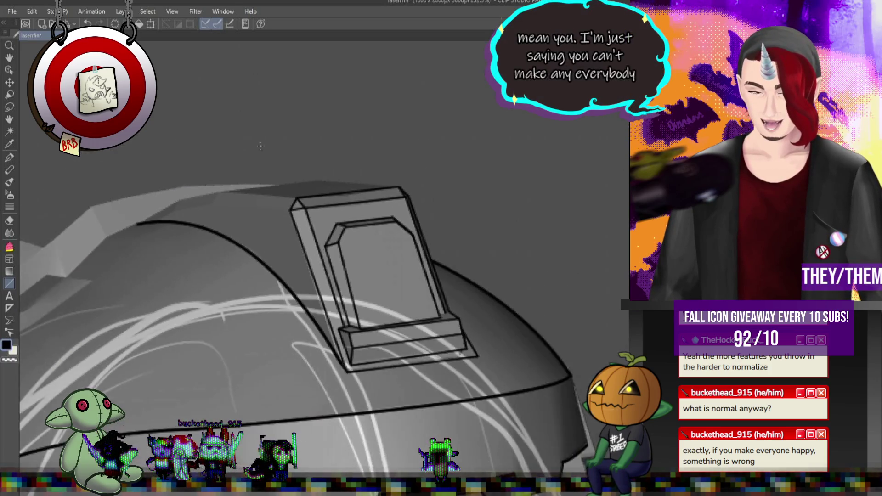
# Zoom to the helmet's left side and draw the slanted slot's straight edges
pyautogui.scroll(3, 222, 199)
pyautogui.scroll(-3, 222, 199)
pyautogui.scroll(-1, 129, 292)
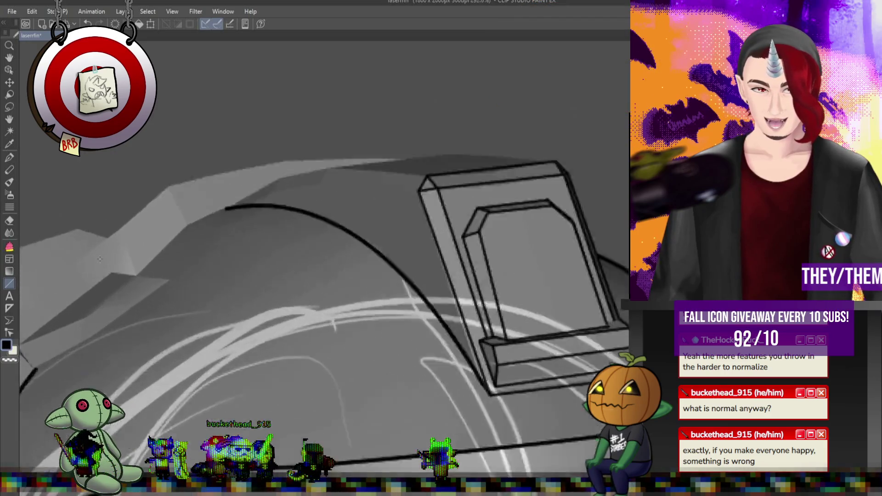
pyautogui.scroll(-1, 129, 292)
pyautogui.scroll(-1, 129, 292)
pyautogui.scroll(-2, 129, 292)
pyautogui.scroll(3, 230, 252)
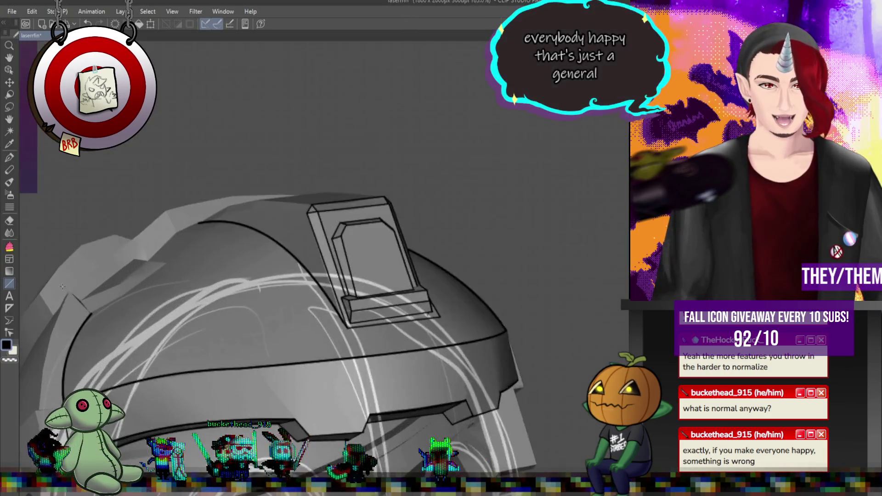
pyautogui.scroll(3, 230, 252)
pyautogui.moveTo(198, 270); pyautogui.dragTo(168, 294)
pyautogui.moveTo(231, 250); pyautogui.dragTo(177, 244)
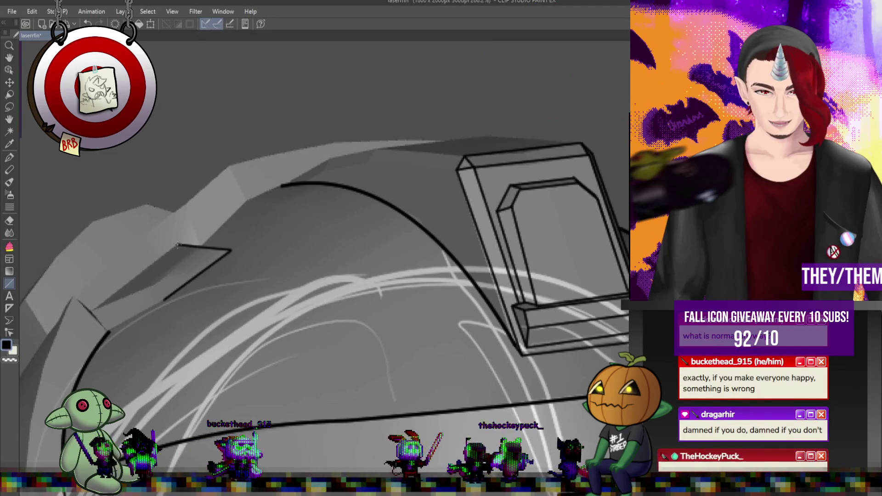
pyautogui.moveTo(91, 310); pyautogui.dragTo(177, 245)
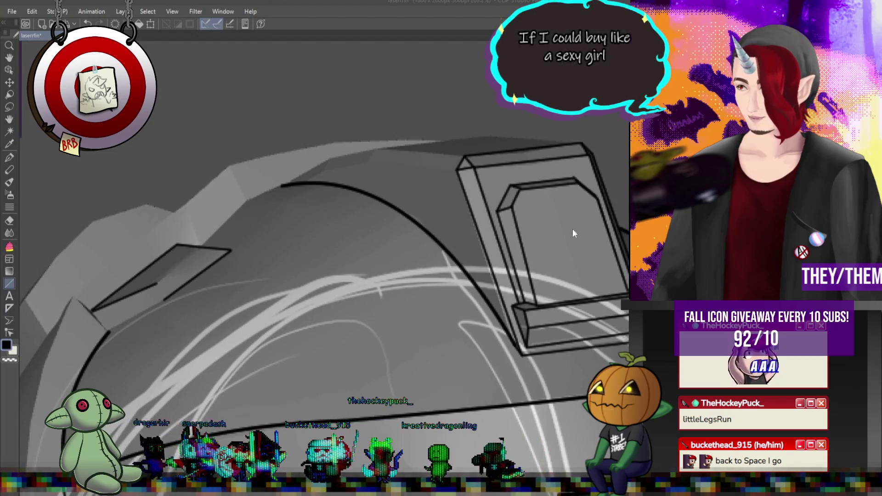
# Draw a straight line connecting the visor corner to the slot
pyautogui.scroll(-5, 468, 195)
pyautogui.scroll(8, 317, 240)
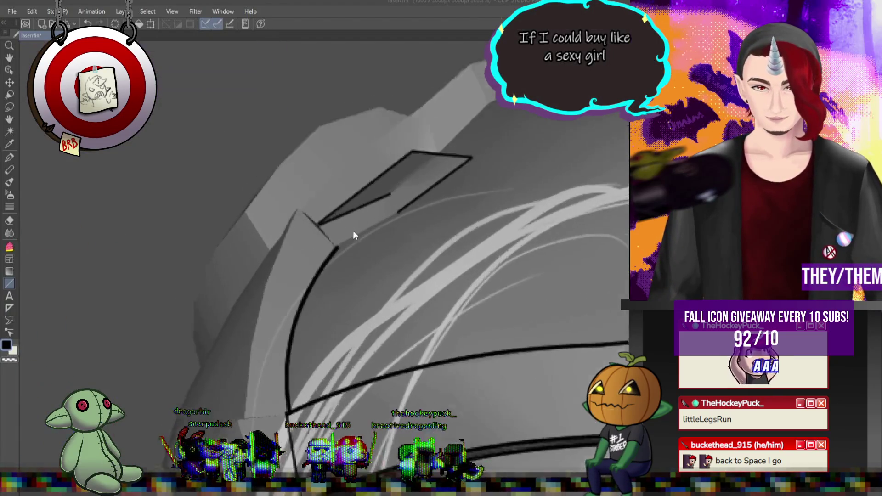
pyautogui.moveTo(332, 253); pyautogui.dragTo(414, 206)
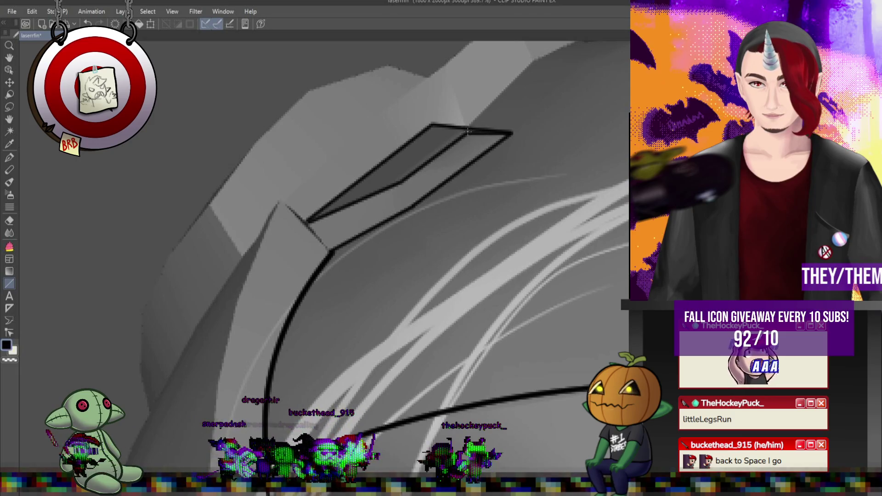
# Thicken the slanted slot's top edge with a second pen stroke and check it by zooming out and in
pyautogui.moveTo(468, 131); pyautogui.dragTo(432, 124)
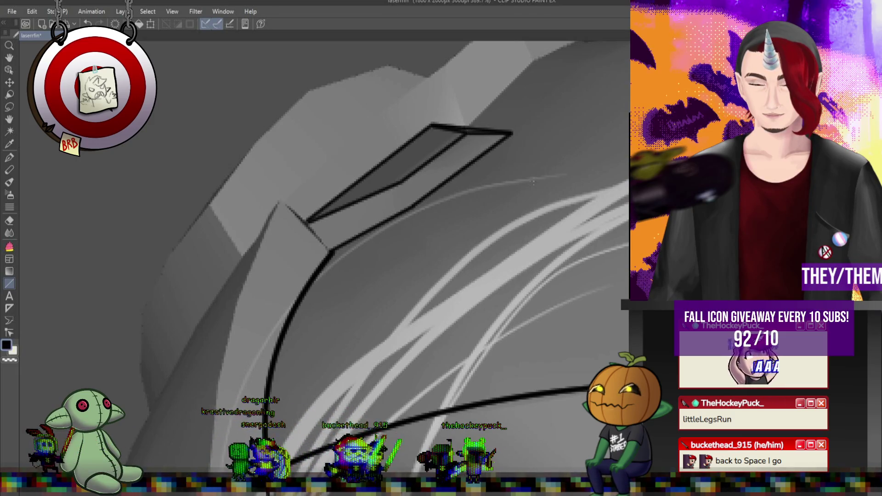
pyautogui.scroll(-4, 533, 182)
pyautogui.scroll(4, 417, 178)
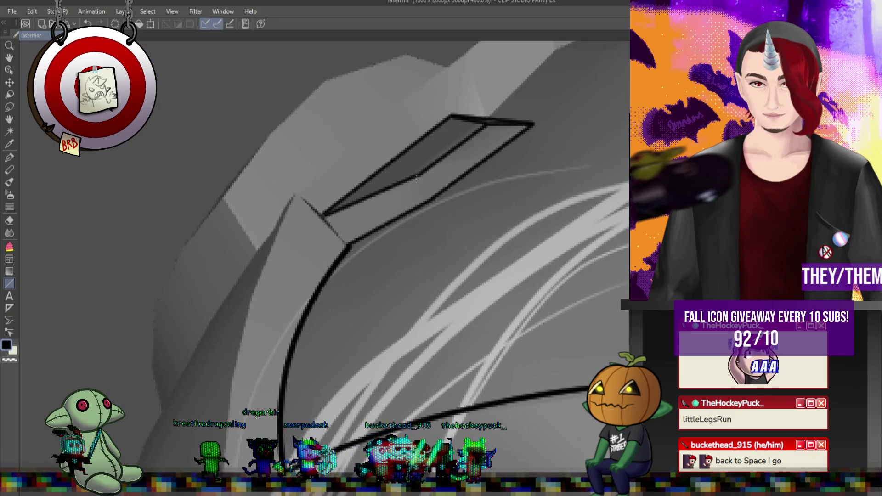
pyautogui.scroll(-4, 385, 248)
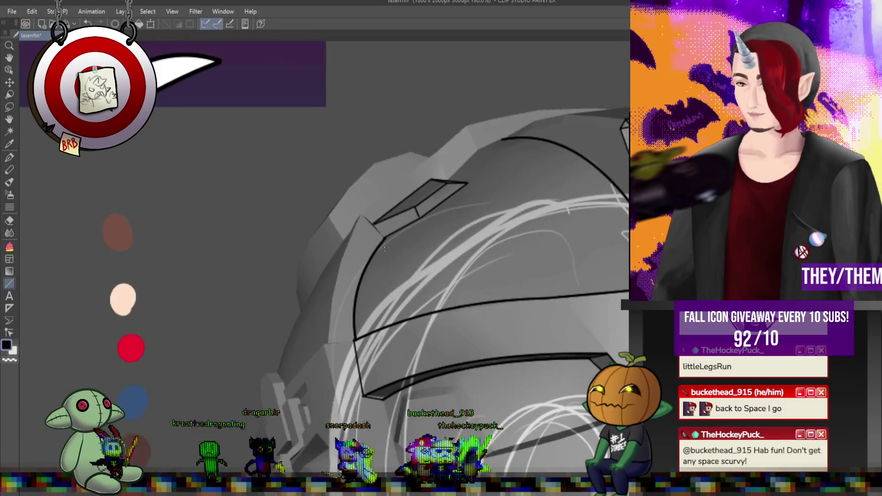
pyautogui.scroll(2, 384, 247)
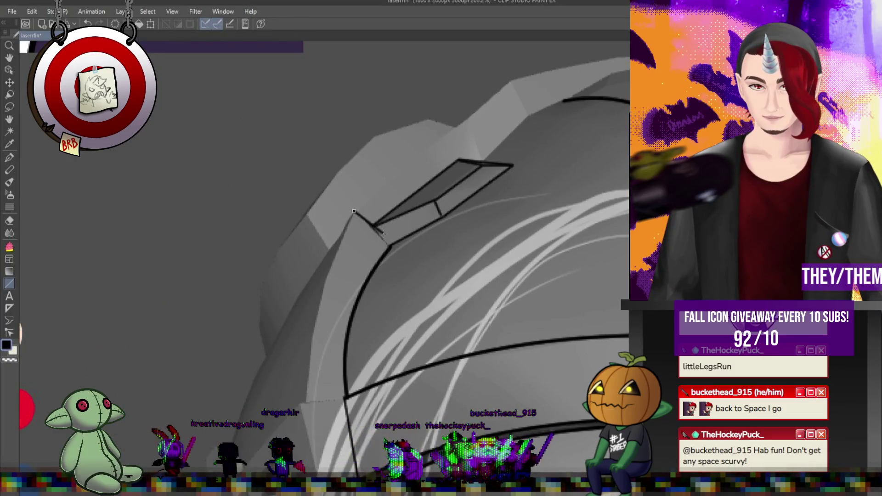
pyautogui.scroll(-3, 390, 247)
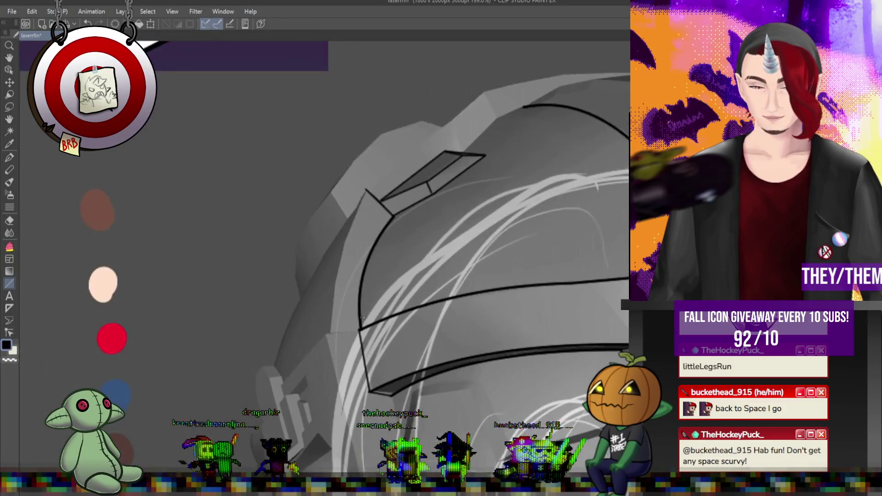
pyautogui.scroll(5, 356, 334)
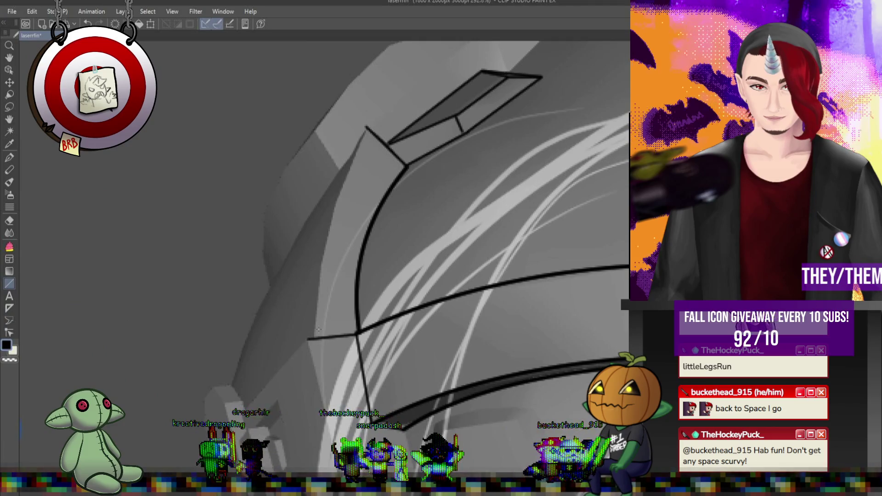
pyautogui.scroll(-5, 317, 329)
pyautogui.scroll(4, 373, 333)
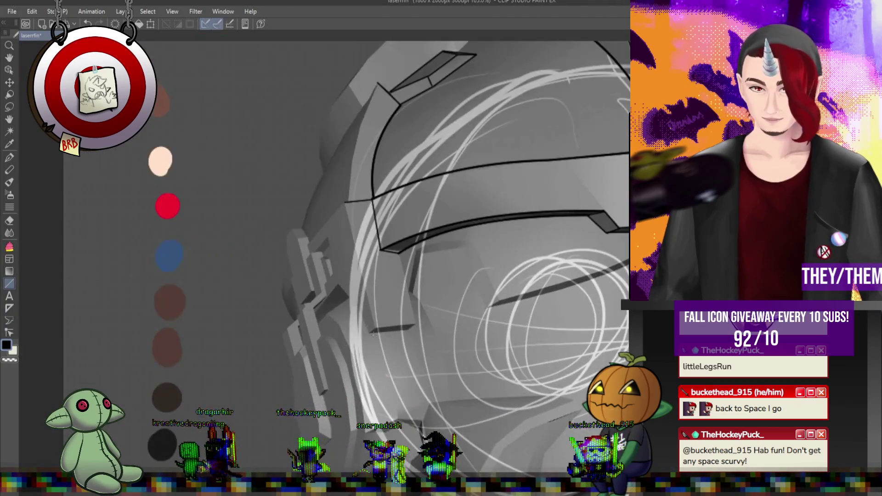
pyautogui.scroll(2, 403, 268)
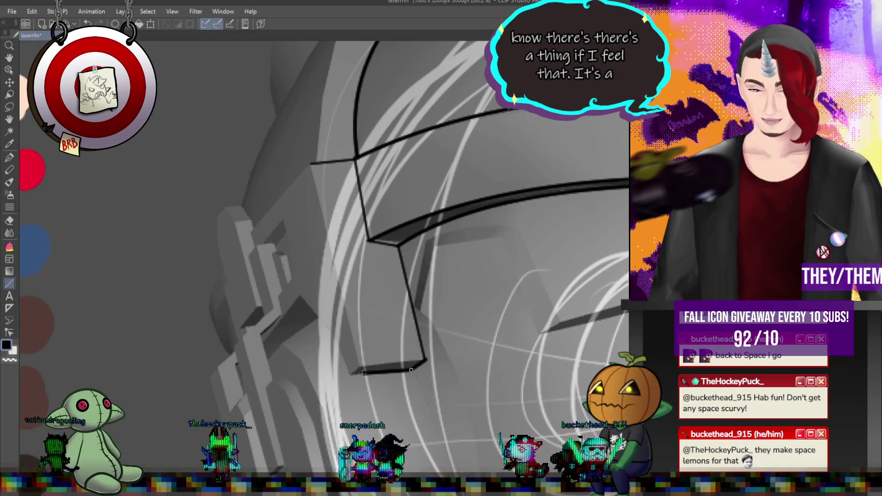
# Ink short straight edges on the notched ear piece of the left side fin, undoing two overlong strokes
pyautogui.moveTo(328, 339); pyautogui.dragTo(350, 376)
pyautogui.hotkey('ctrl', 'z')
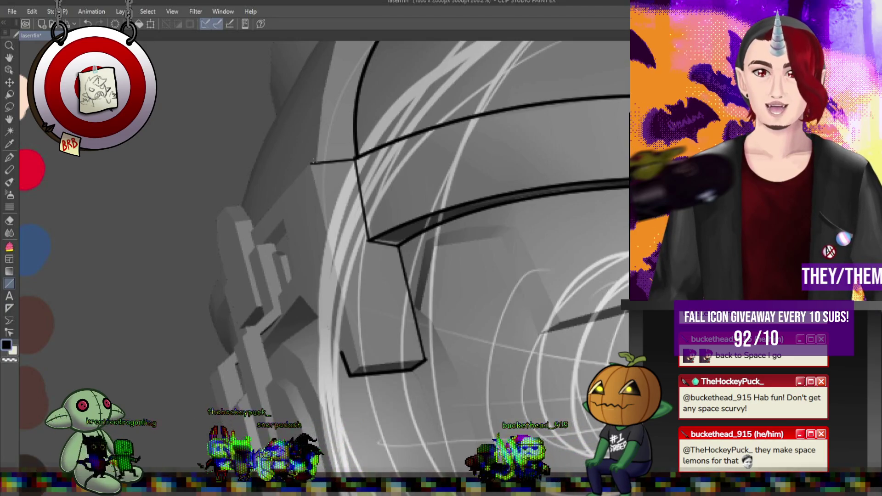
pyautogui.moveTo(310, 166); pyautogui.dragTo(360, 368)
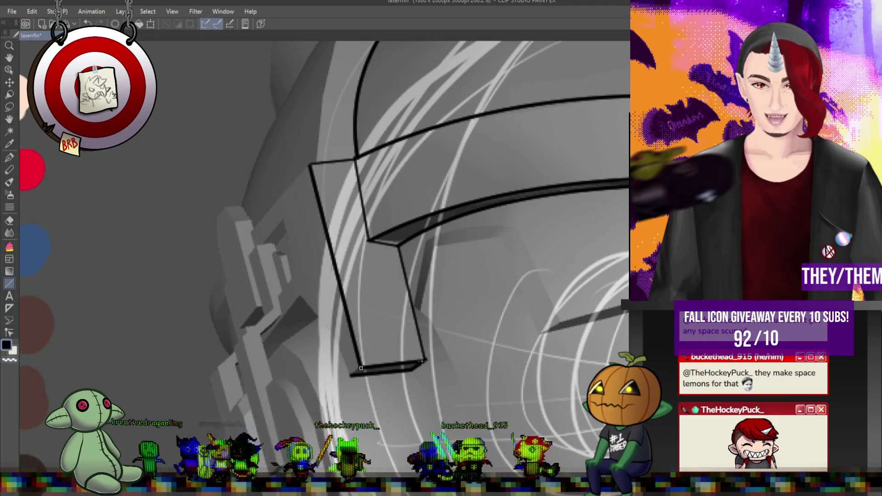
pyautogui.hotkey('ctrl', 'z')
pyautogui.hotkey('ctrl', 'z')
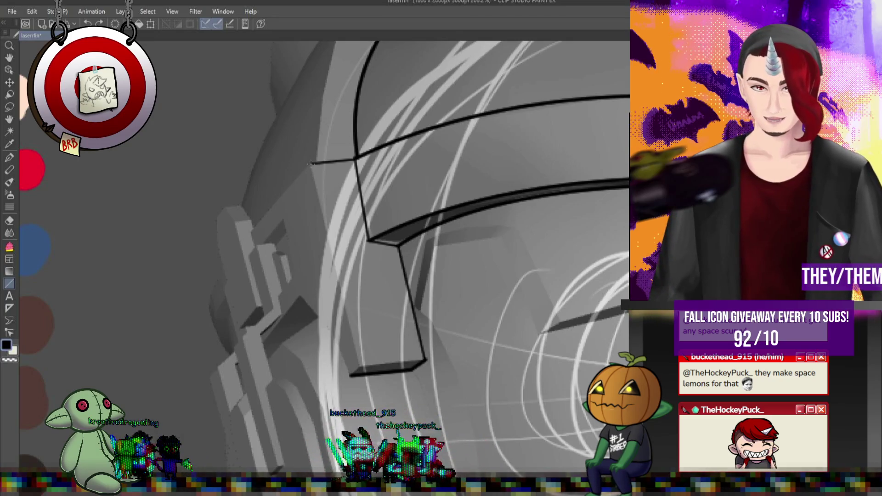
pyautogui.moveTo(258, 228); pyautogui.dragTo(251, 233)
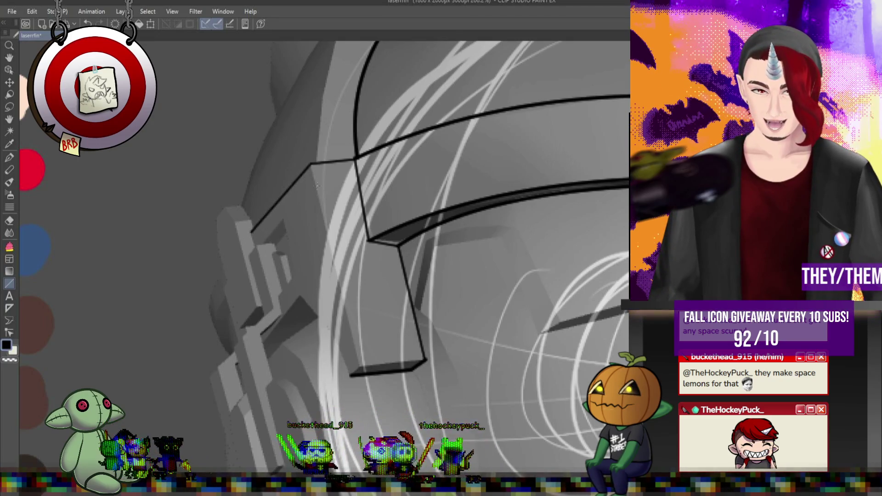
pyautogui.moveTo(352, 305)
pyautogui.mouseDown()
pyautogui.moveTo(361, 367)
pyautogui.moveTo(424, 361)
pyautogui.mouseUp()
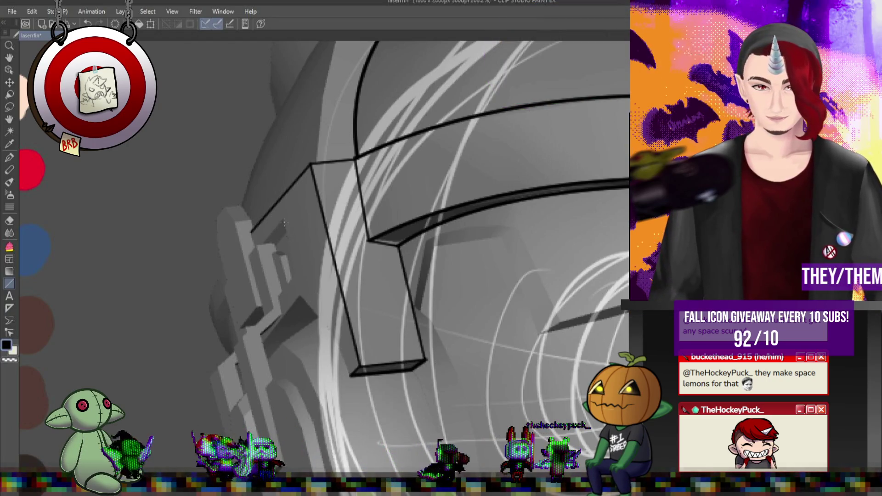
pyautogui.moveTo(282, 221); pyautogui.dragTo(295, 275)
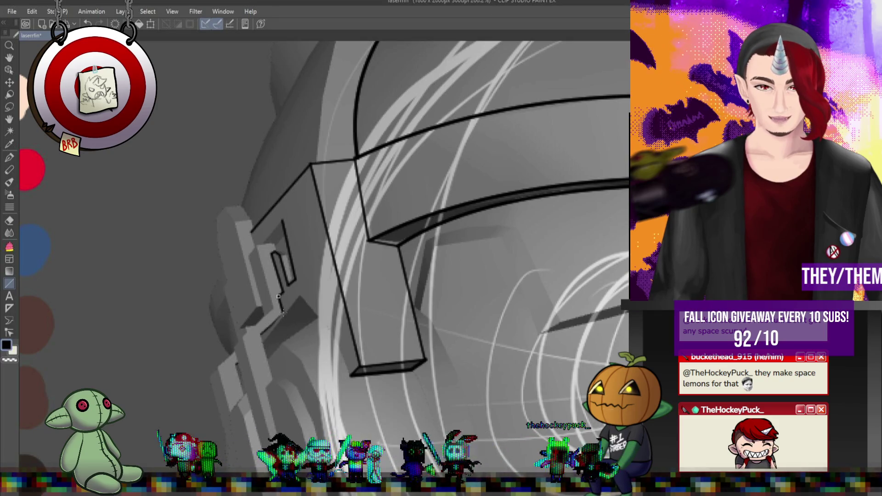
pyautogui.moveTo(284, 313); pyautogui.dragTo(284, 314)
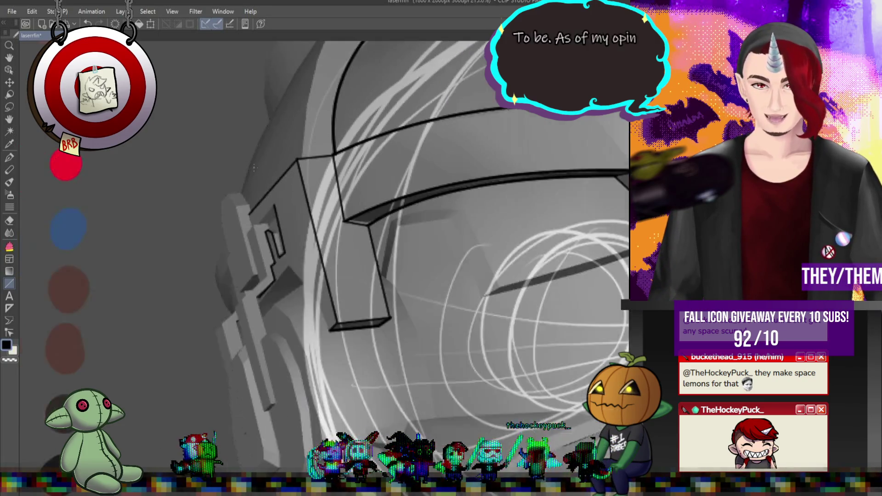
# Zoom in and ink the hexagonal bolt's straight edges, including a vertical stroke and an upward diagonal on its right
pyautogui.scroll(-3, 322, 230)
pyautogui.scroll(2, 322, 230)
pyautogui.scroll(2, 322, 372)
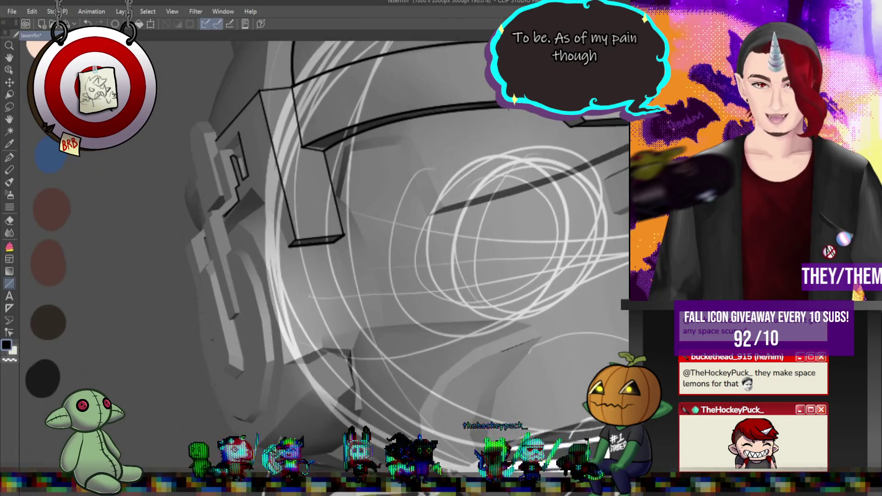
pyautogui.scroll(2, 322, 372)
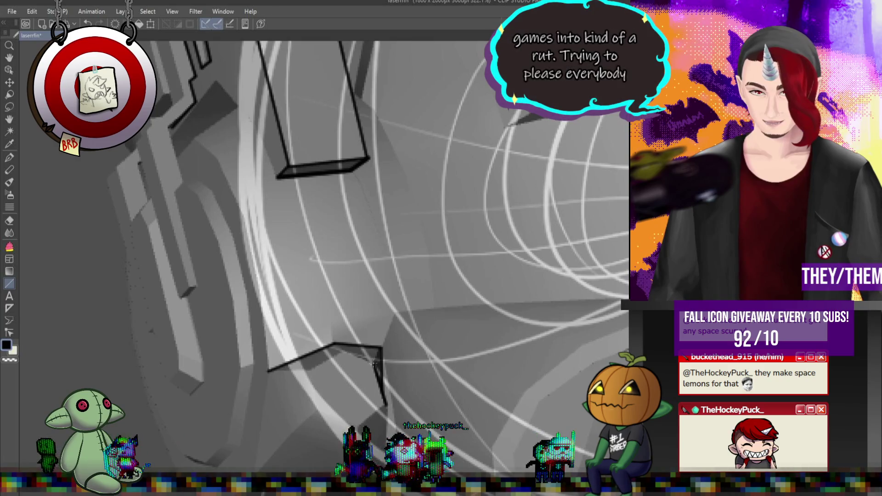
pyautogui.moveTo(340, 352)
pyautogui.mouseDown()
pyautogui.moveTo(315, 394)
pyautogui.moveTo(319, 409)
pyautogui.moveTo(358, 425)
pyautogui.moveTo(385, 407)
pyautogui.mouseUp()
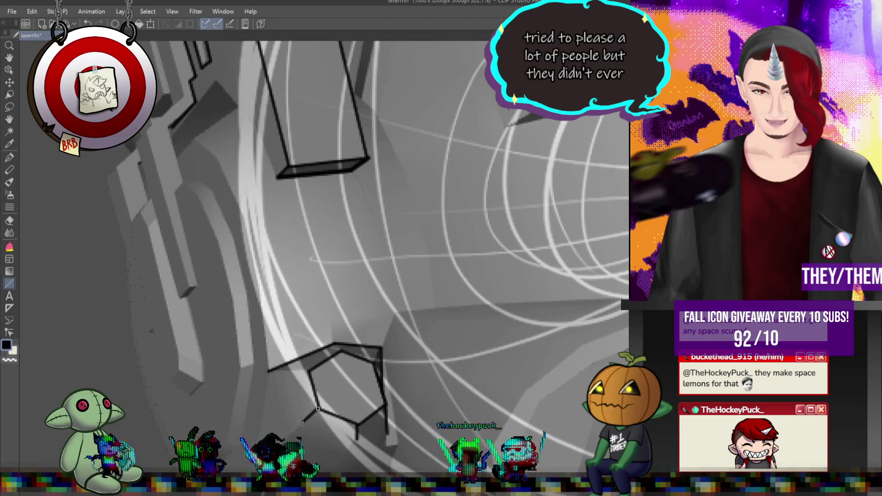
pyautogui.moveTo(289, 377); pyautogui.dragTo(303, 422)
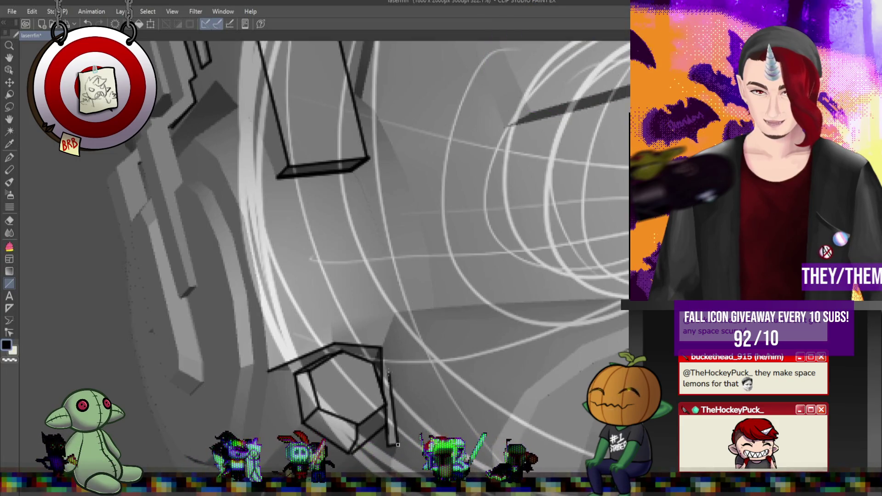
pyautogui.moveTo(393, 439); pyautogui.dragTo(384, 349)
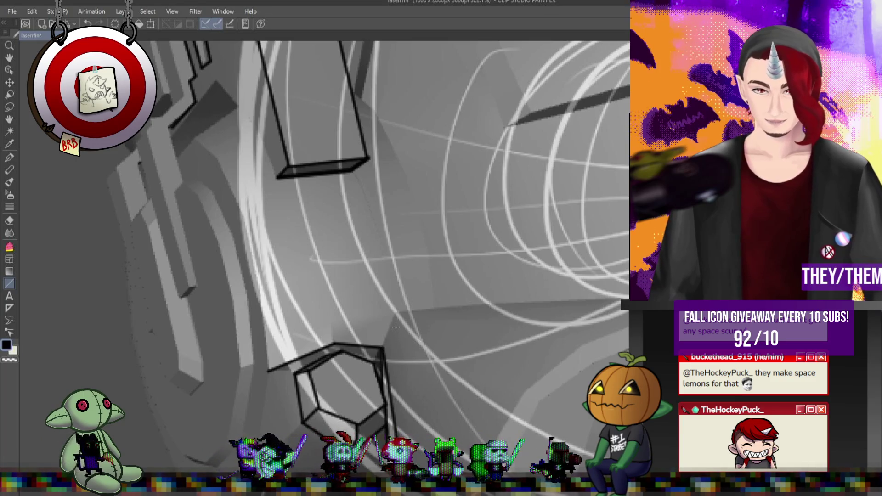
pyautogui.moveTo(396, 314); pyautogui.dragTo(376, 362)
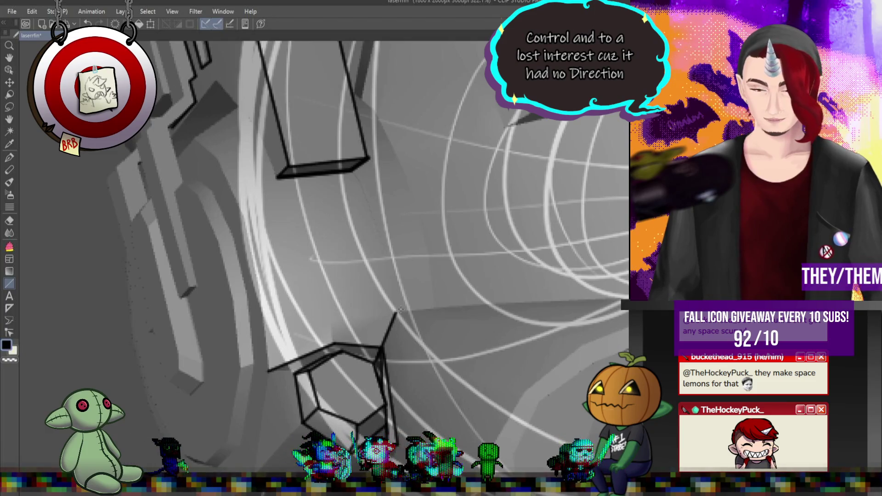
# Draw a short straight line up from the hexagonal bolt
pyautogui.scroll(-1, 401, 311)
pyautogui.scroll(-1, 427, 308)
pyautogui.scroll(-1, 457, 306)
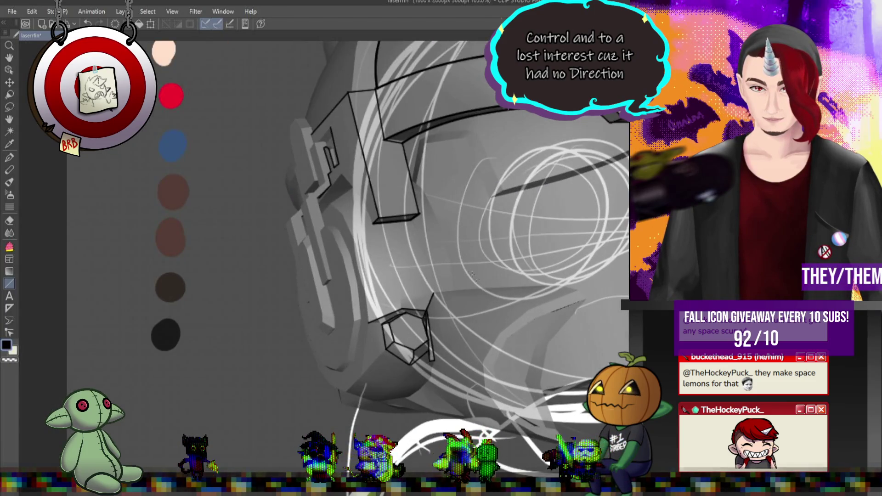
pyautogui.scroll(1, 349, 152)
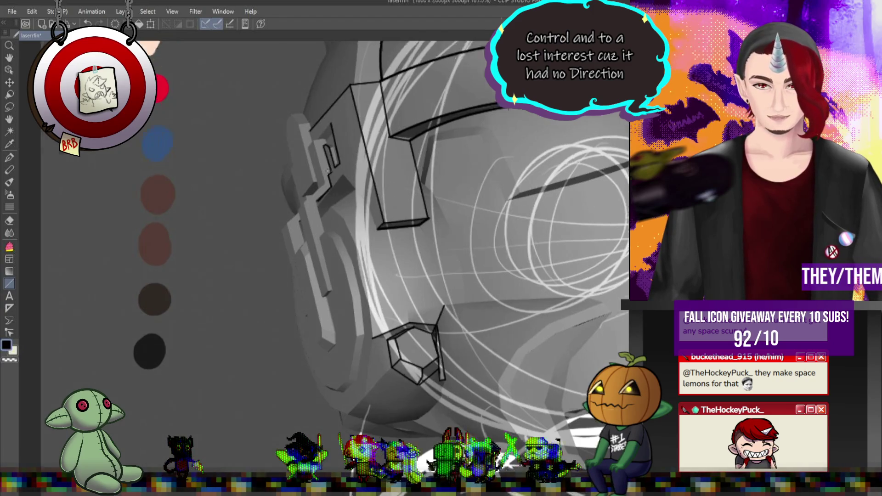
pyautogui.scroll(1, 348, 179)
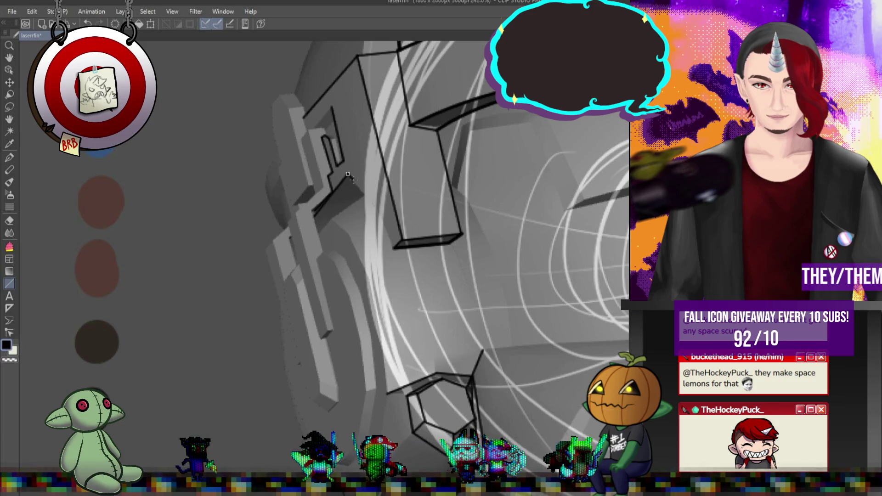
pyautogui.moveTo(391, 237)
pyautogui.mouseDown()
pyautogui.moveTo(347, 176)
pyautogui.moveTo(391, 247)
pyautogui.mouseUp()
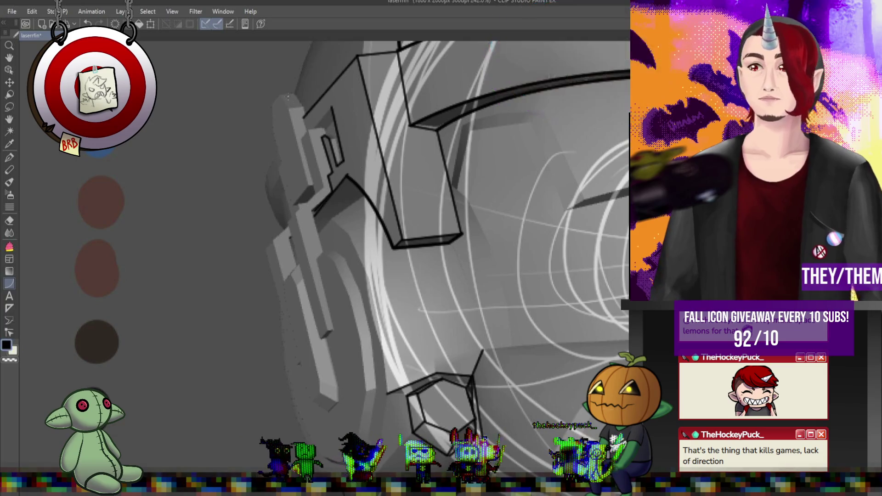
# Ink the chin guard's long top edge running right from the hexagon, plus a line along the chin's lower edge
pyautogui.scroll(2, 292, 117)
pyautogui.scroll(-3, 292, 117)
pyautogui.scroll(2, 335, 376)
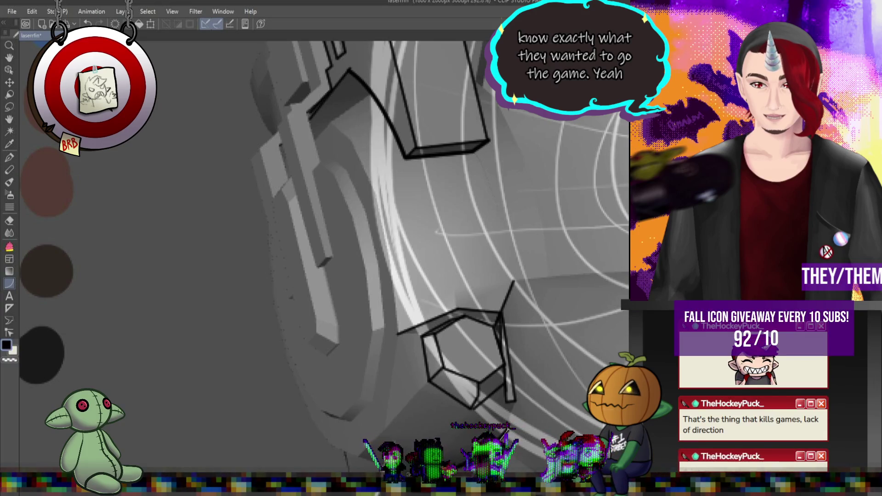
pyautogui.scroll(2, 478, 358)
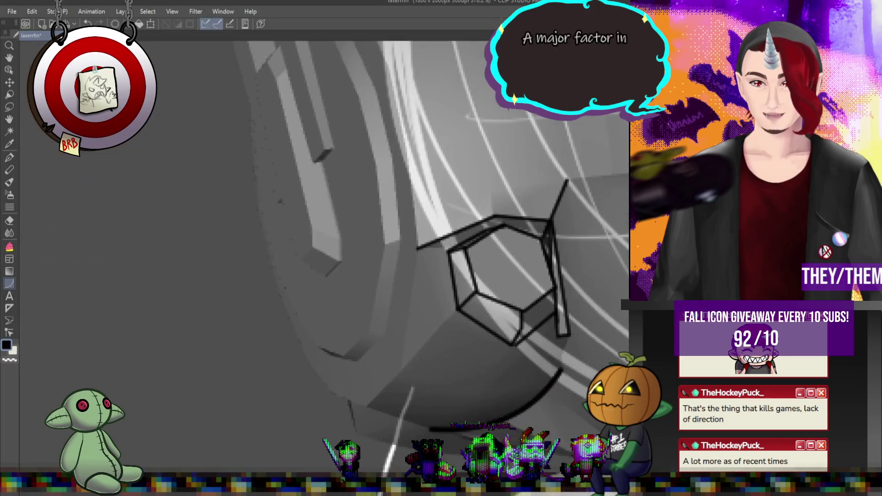
pyautogui.scroll(-3, 365, 421)
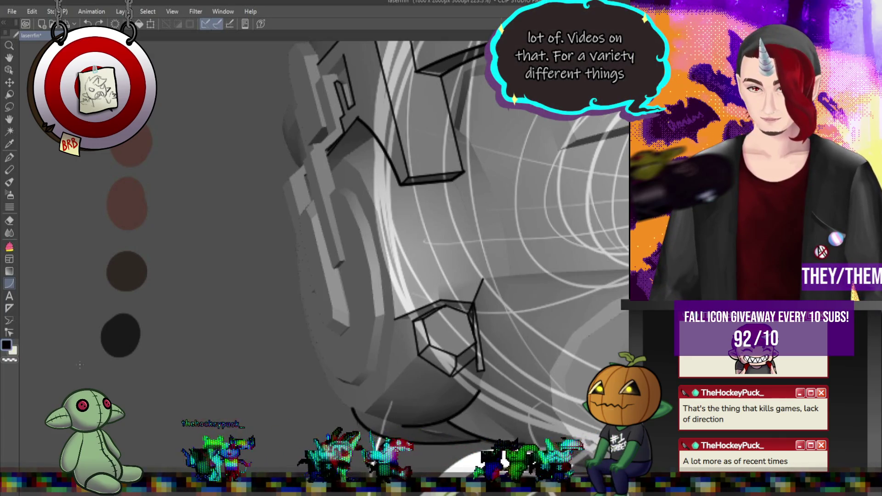
pyautogui.scroll(-1, 413, 229)
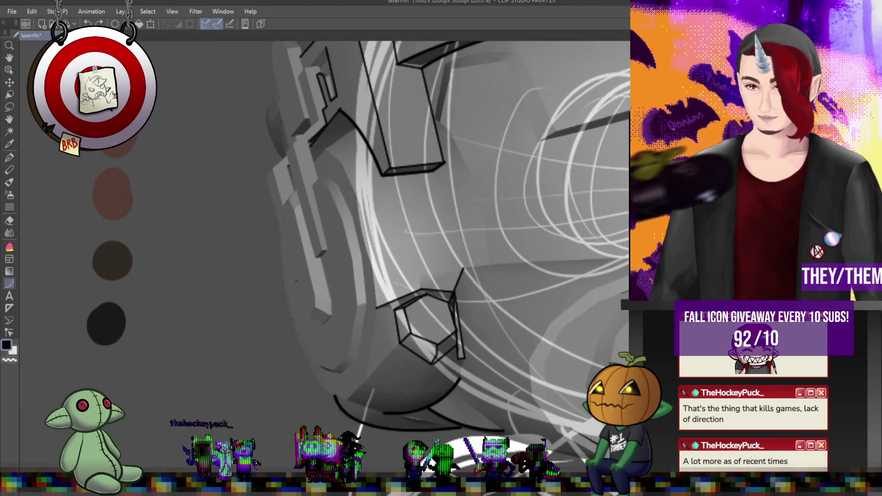
pyautogui.moveTo(624, 259); pyautogui.dragTo(461, 267)
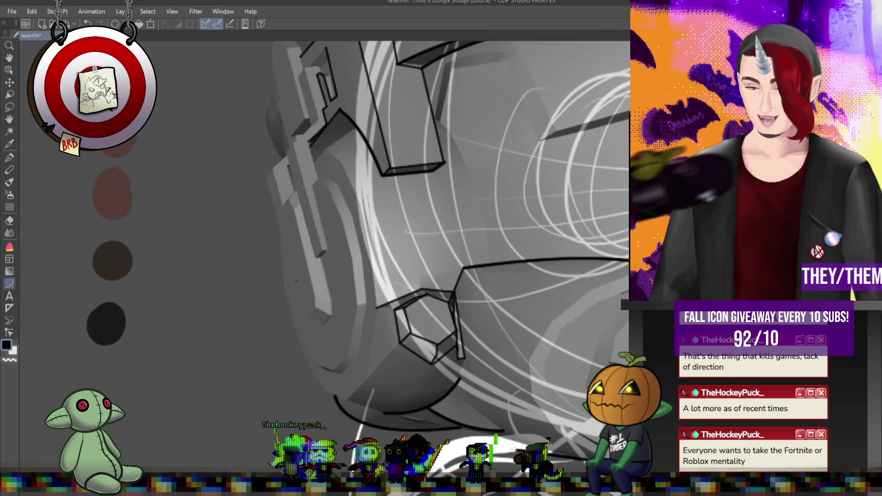
pyautogui.moveTo(452, 388); pyautogui.dragTo(597, 452)
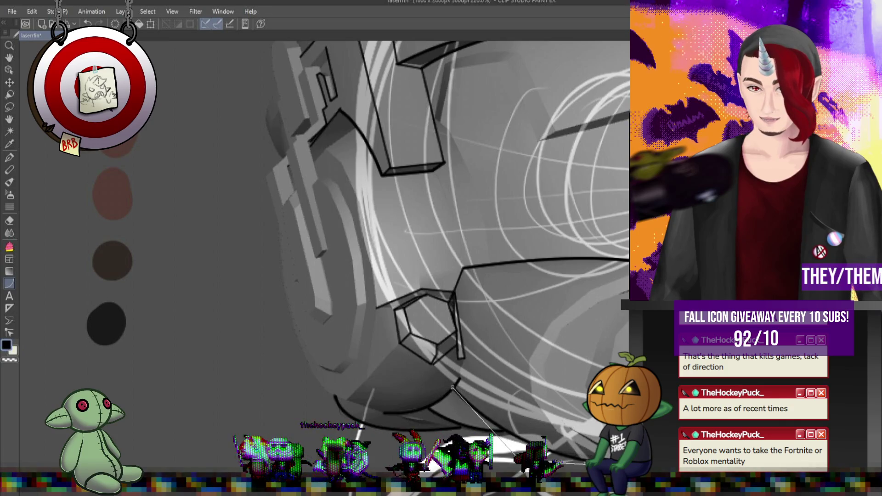
pyautogui.scroll(-2, 493, 342)
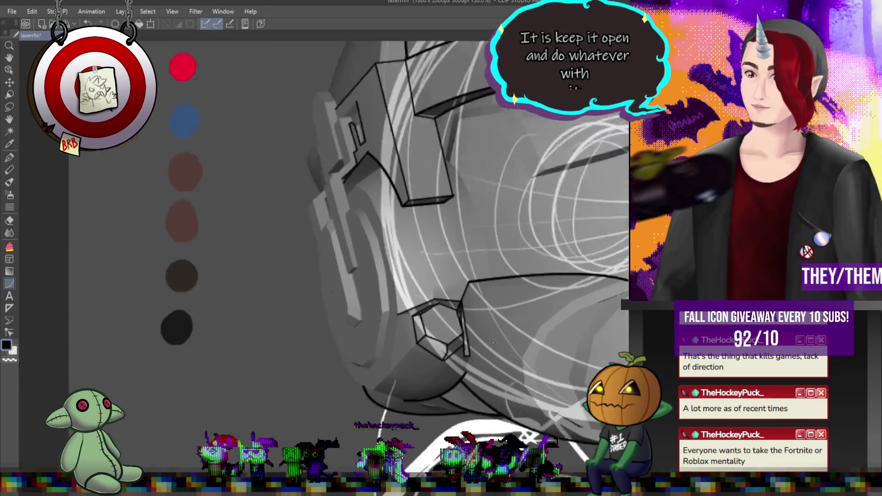
# Draw two bent crescent curves under the jaw and a short segment below the hexagon bolt
pyautogui.scroll(-3, 492, 342)
pyautogui.scroll(2, 551, 312)
pyautogui.scroll(2, 580, 298)
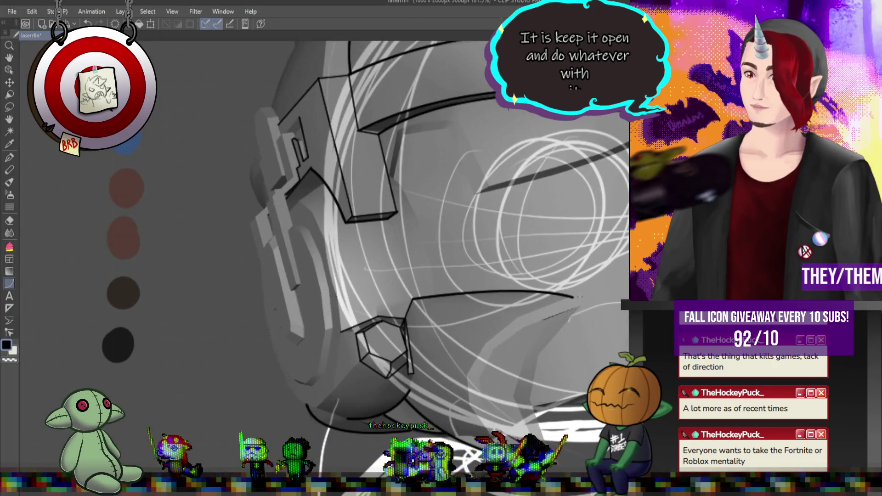
pyautogui.moveTo(573, 298)
pyautogui.mouseDown()
pyautogui.moveTo(496, 399)
pyautogui.moveTo(469, 375)
pyautogui.mouseUp()
pyautogui.click(475, 328)
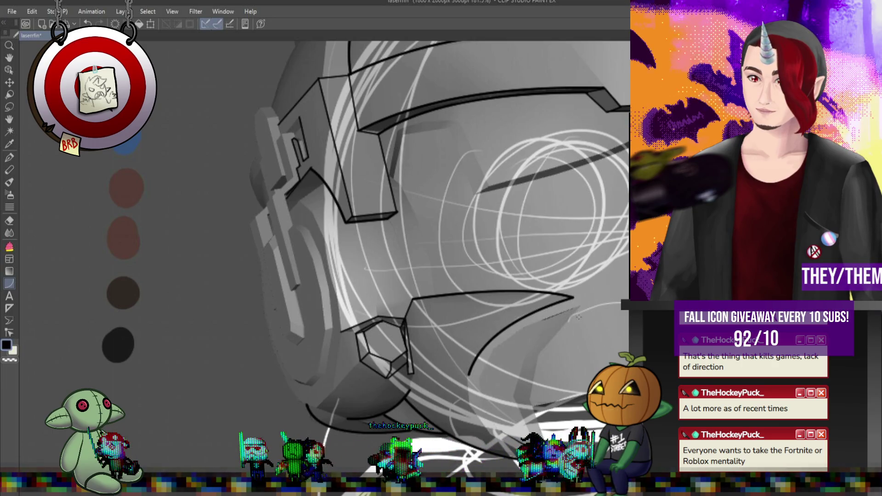
pyautogui.moveTo(579, 305); pyautogui.dragTo(563, 448)
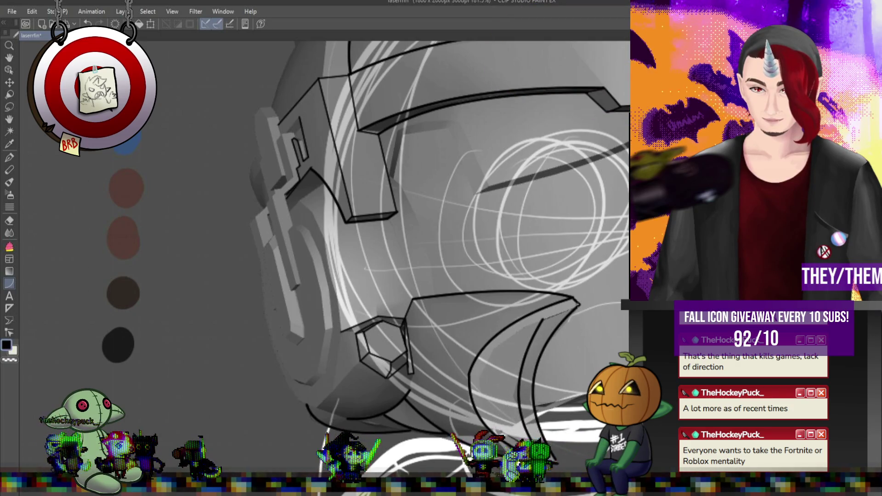
pyautogui.click(481, 381)
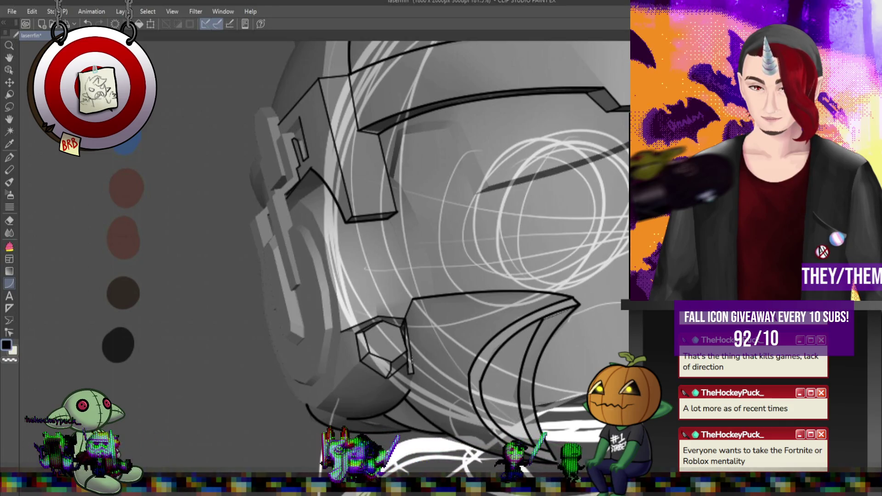
pyautogui.moveTo(414, 373); pyautogui.dragTo(409, 389)
pyautogui.click(409, 390)
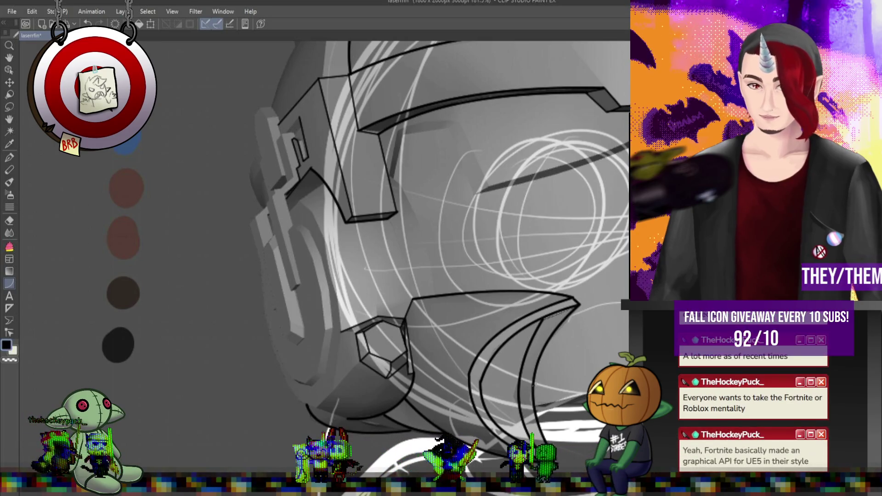
pyautogui.scroll(-3, 438, 307)
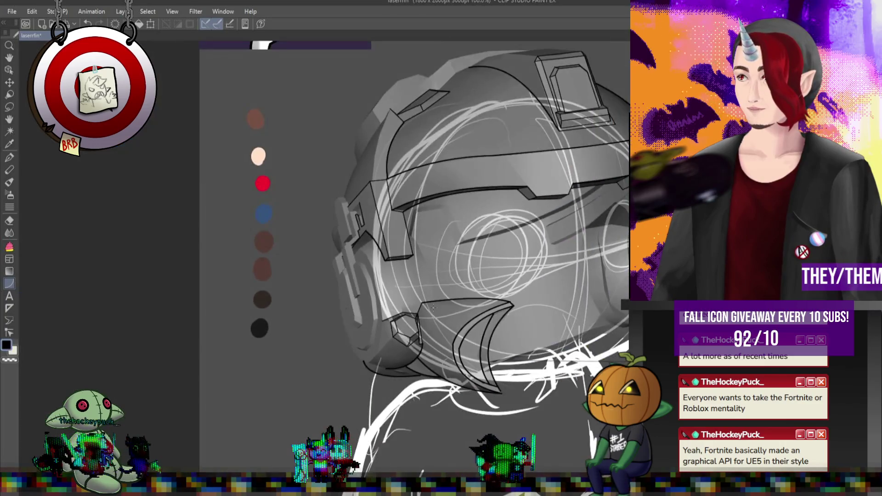
# Zoom in on the helmet and draw an arc down its right edge
pyautogui.scroll(-2, 469, 315)
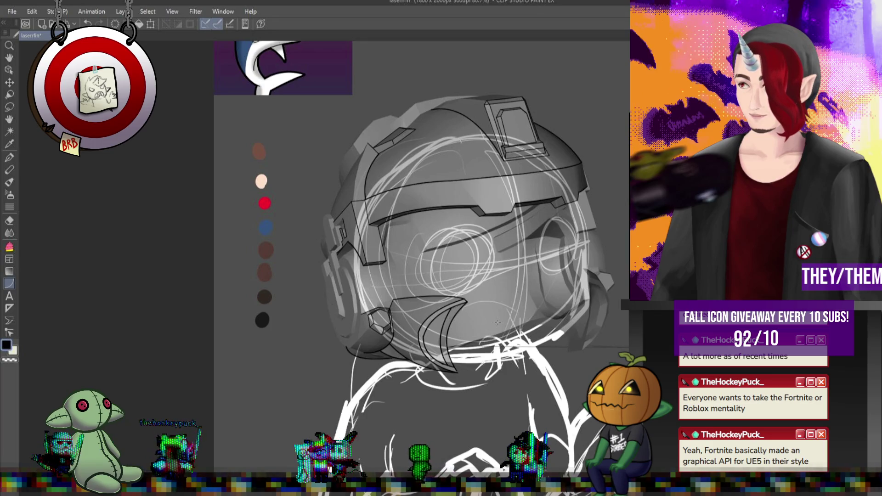
pyautogui.scroll(1, 498, 322)
pyautogui.scroll(-1, 487, 285)
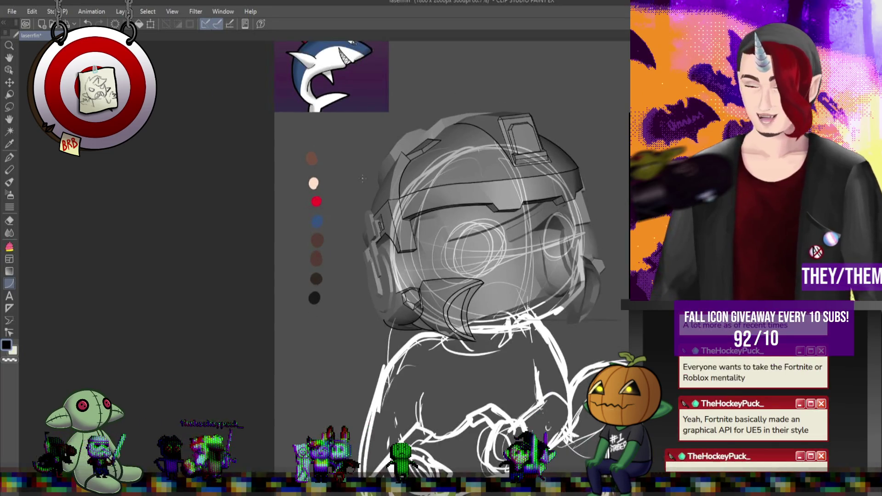
pyautogui.scroll(1, 477, 248)
pyautogui.scroll(1, 470, 222)
pyautogui.scroll(1, 470, 222)
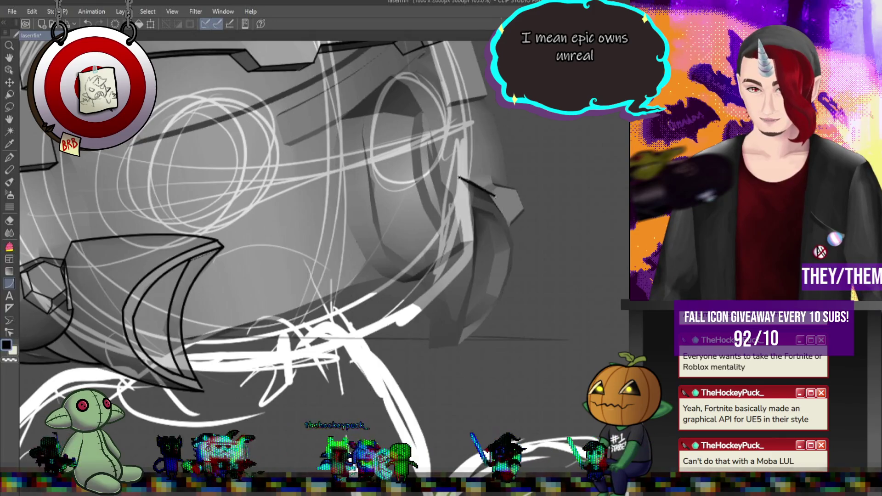
pyautogui.moveTo(508, 223); pyautogui.dragTo(506, 222)
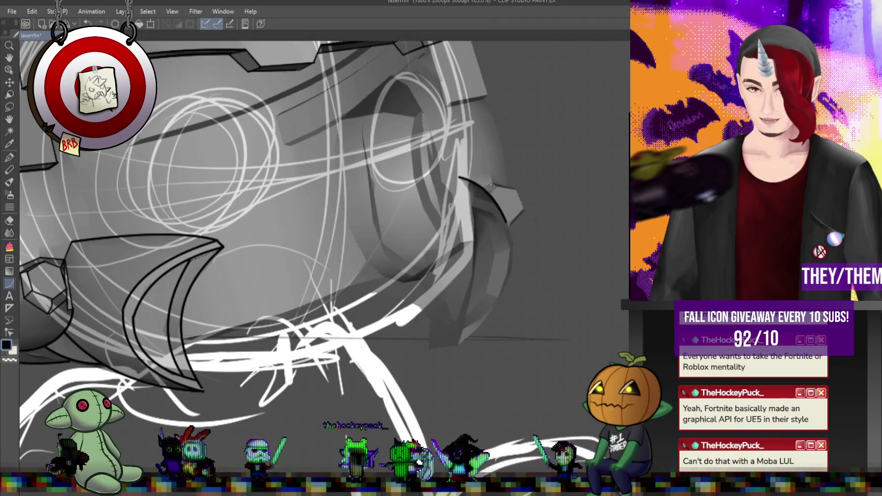
pyautogui.moveTo(483, 100); pyautogui.dragTo(479, 186)
# Redraw and bend a black curve following the helmet's right edge, committing it as ink
pyautogui.scroll(-3, 478, 186)
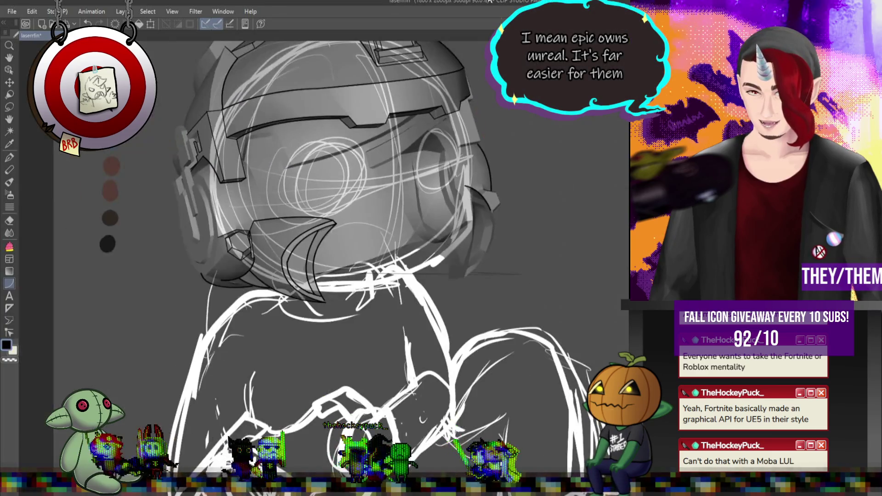
pyautogui.scroll(3, 400, 189)
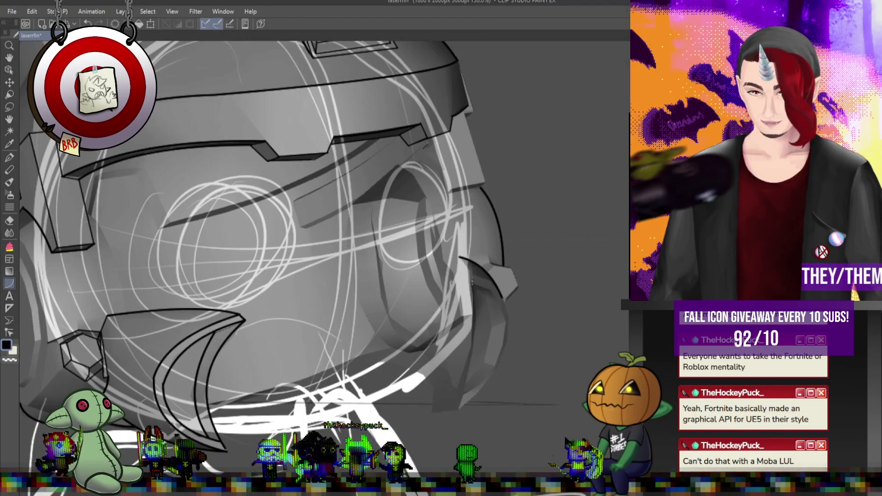
pyautogui.moveTo(468, 271); pyautogui.dragTo(439, 412)
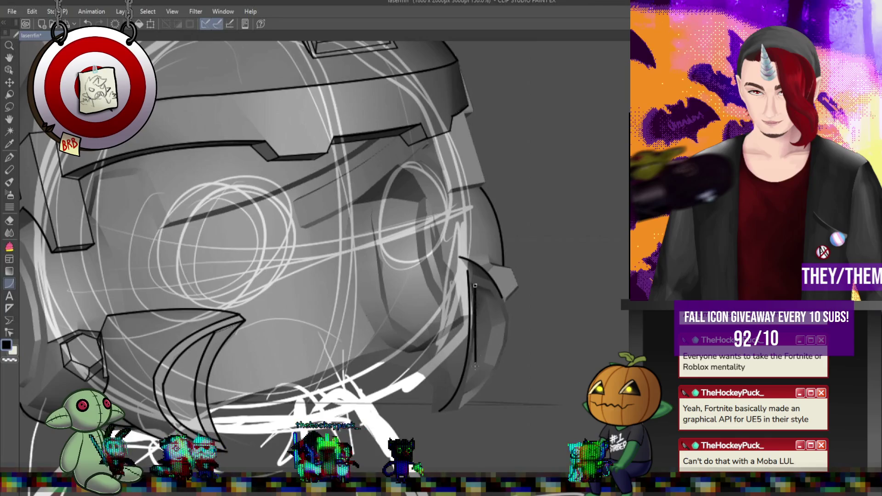
pyautogui.moveTo(475, 286); pyautogui.dragTo(482, 366)
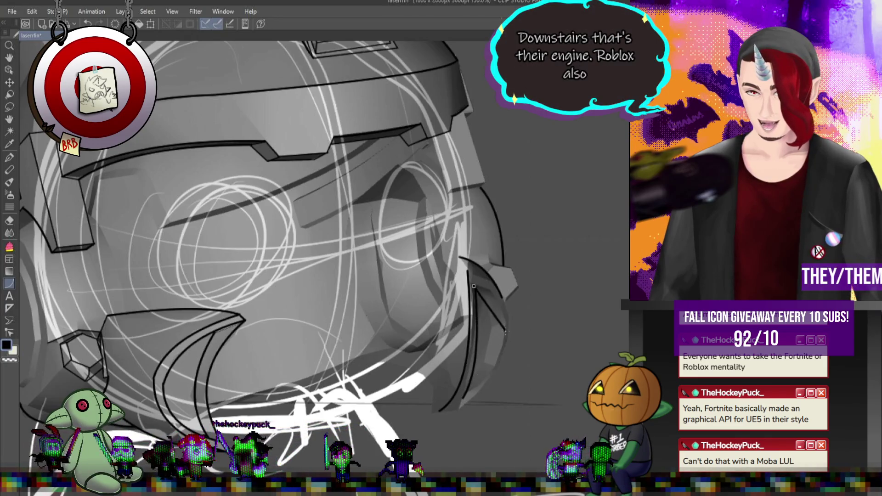
pyautogui.moveTo(467, 272); pyautogui.dragTo(505, 327)
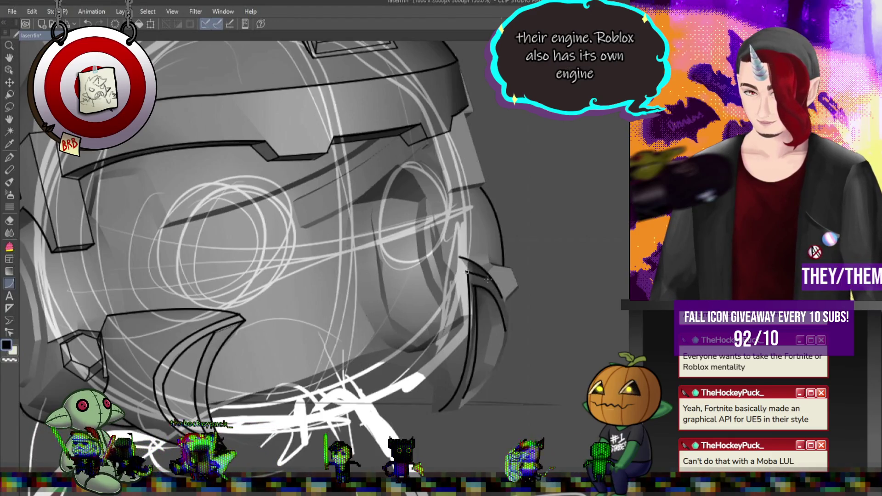
pyautogui.moveTo(467, 272); pyautogui.dragTo(510, 326)
pyautogui.click(505, 277)
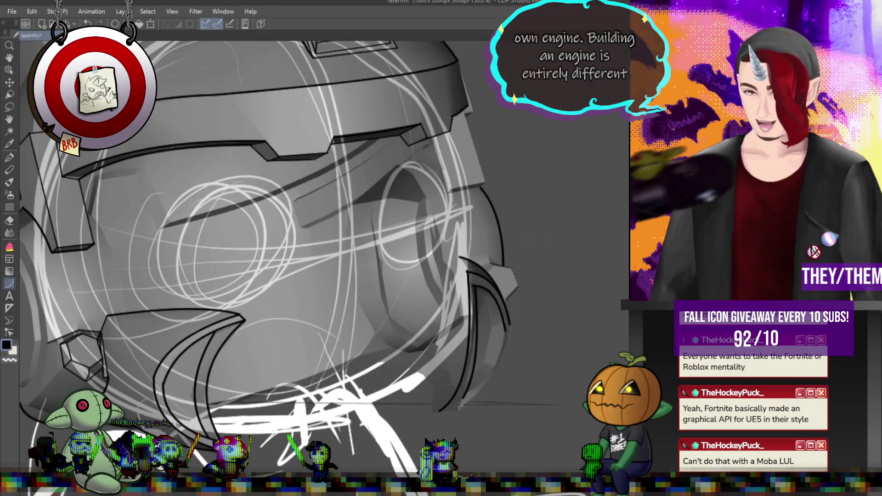
# Trace the right crescent's edge and inner curve around its tip as black ink strokes
pyautogui.click(439, 412)
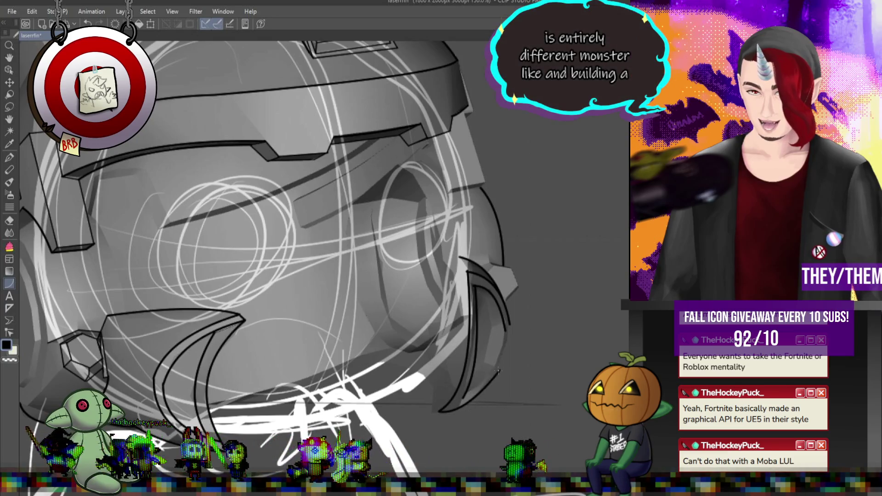
pyautogui.click(498, 372)
pyautogui.doubleClick(510, 318)
pyautogui.click(505, 330)
pyautogui.click(498, 384)
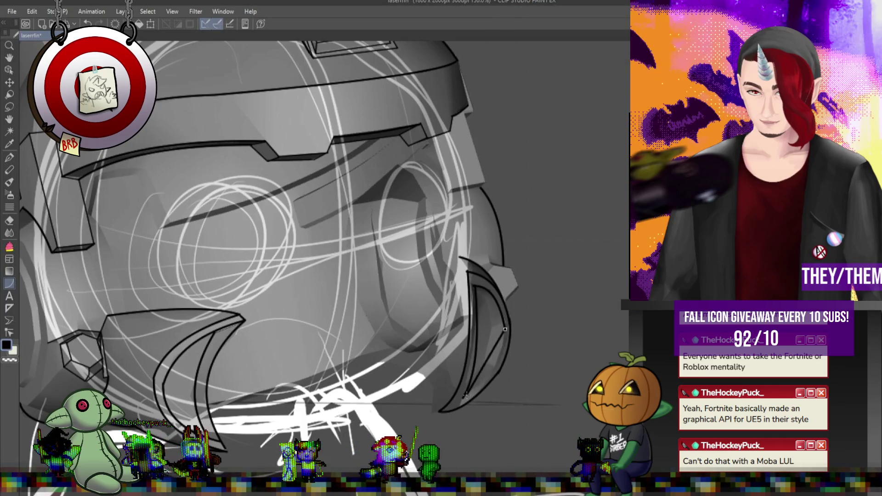
pyautogui.doubleClick(466, 395)
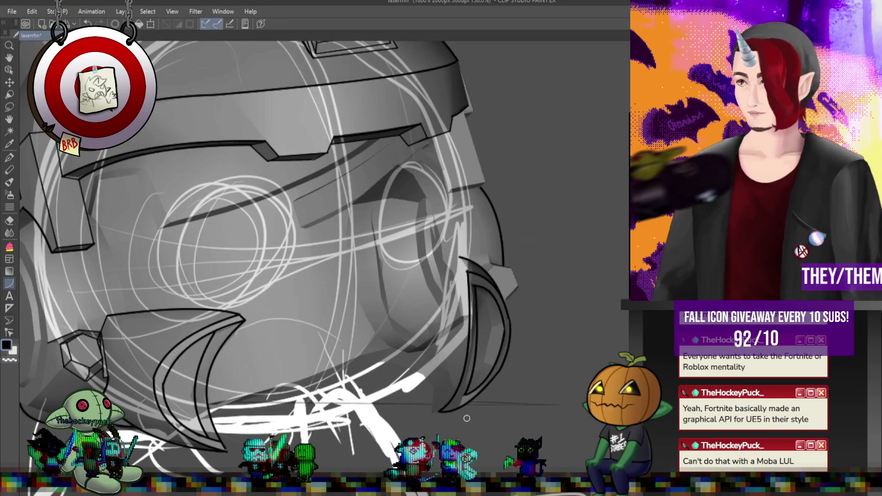
pyautogui.moveTo(478, 294); pyautogui.dragTo(490, 342)
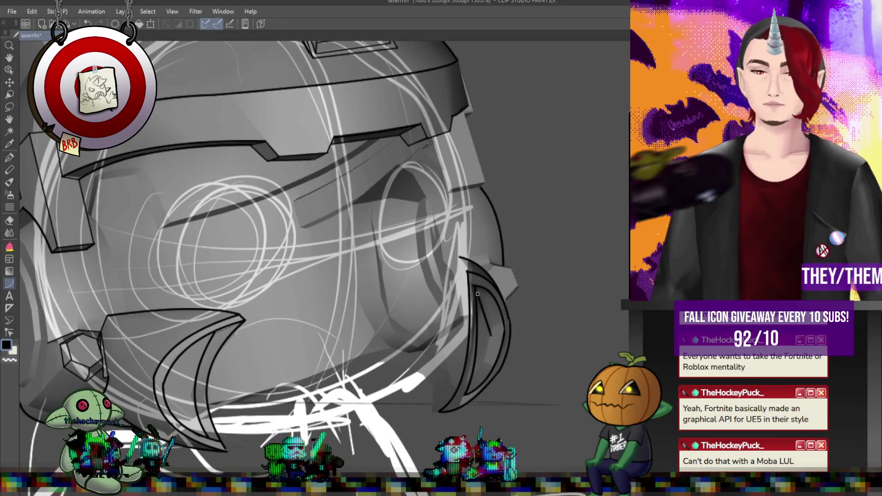
# Commit the right crescent's inner curve, fill a small grey shape beside it, and line the upper right edge
pyautogui.click(494, 312)
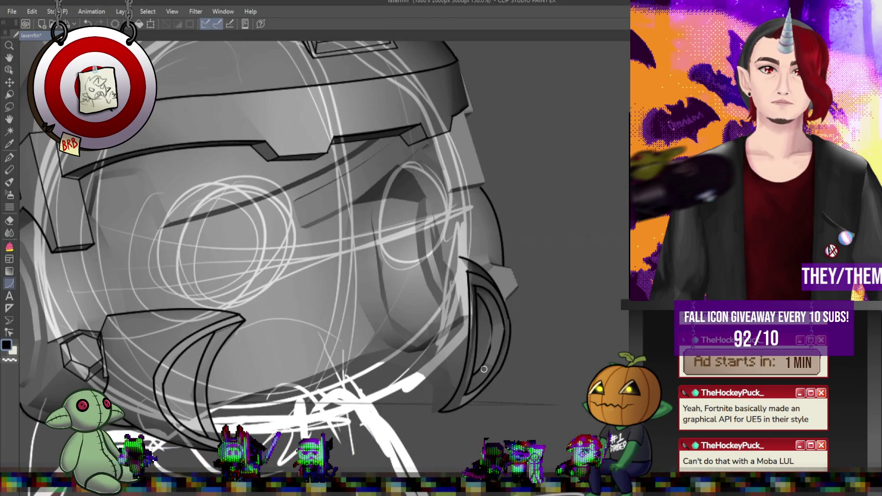
pyautogui.click(13, 159)
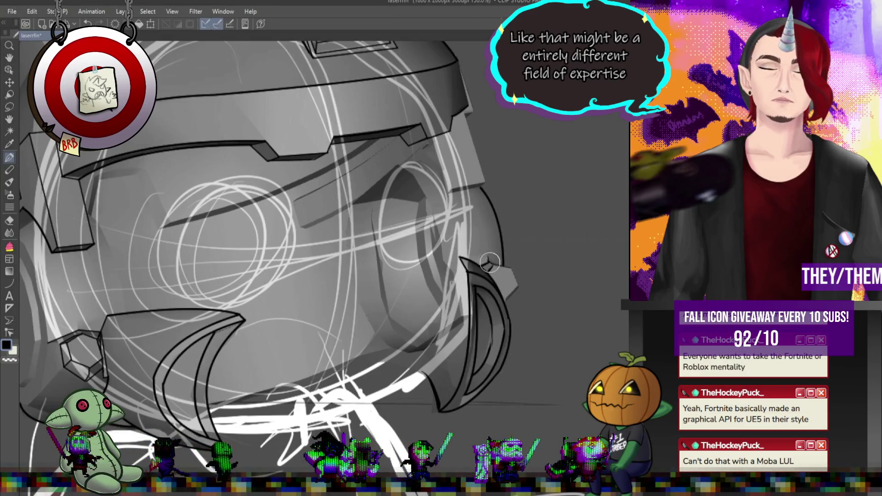
pyautogui.moveTo(513, 291); pyautogui.dragTo(489, 255)
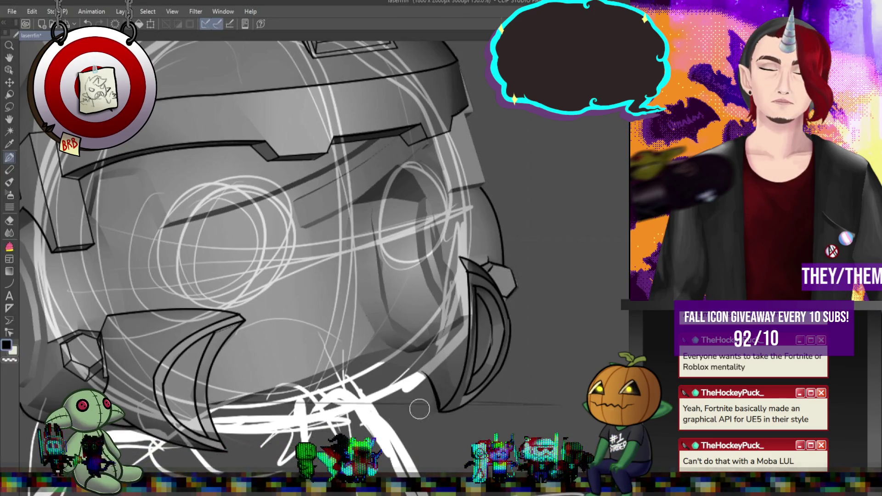
pyautogui.click(10, 283)
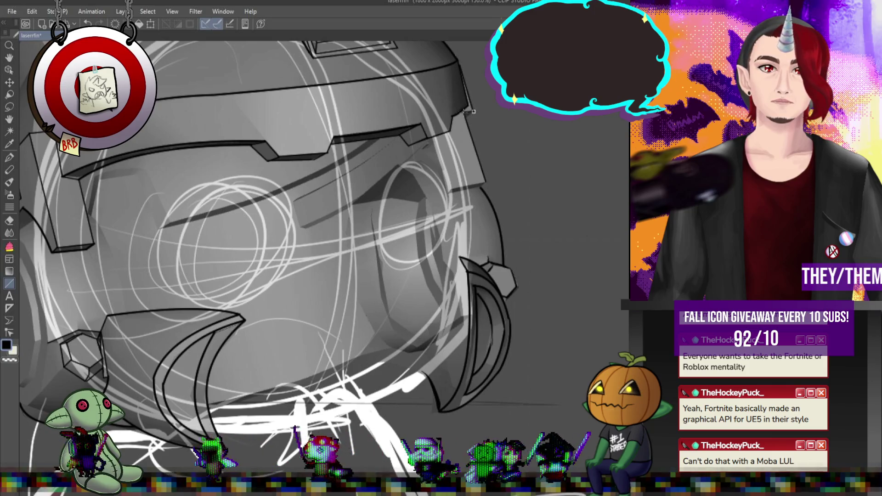
pyautogui.moveTo(433, 139)
pyautogui.mouseDown()
pyautogui.moveTo(453, 189)
pyautogui.moveTo(486, 182)
pyautogui.mouseUp()
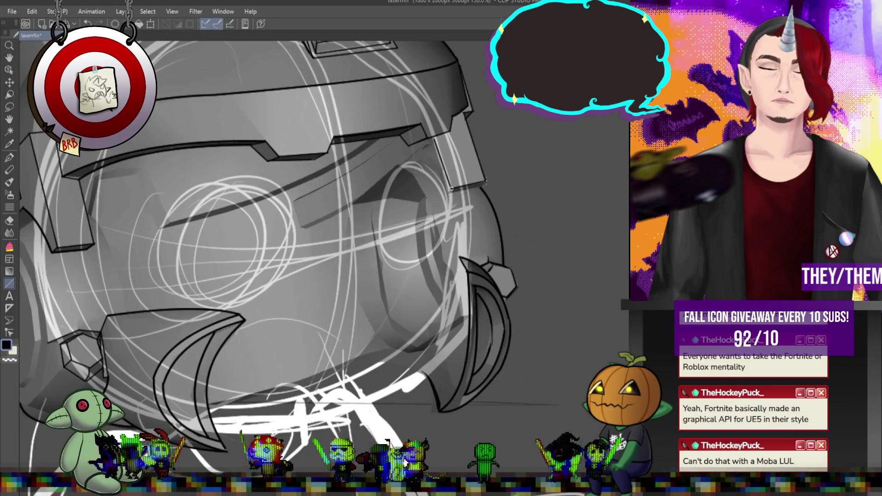